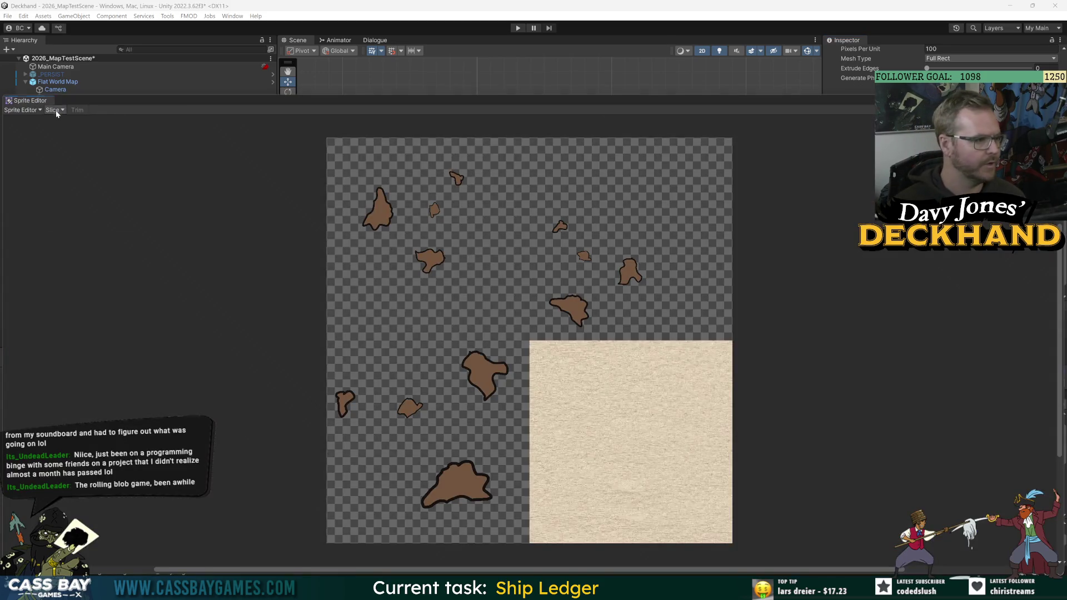
# Slice the flat map sheet by 4096×4096 cell size in the Sprite Editor, then close it.
pyautogui.click(54, 110)
pyautogui.click(136, 119)
pyautogui.click(144, 141)
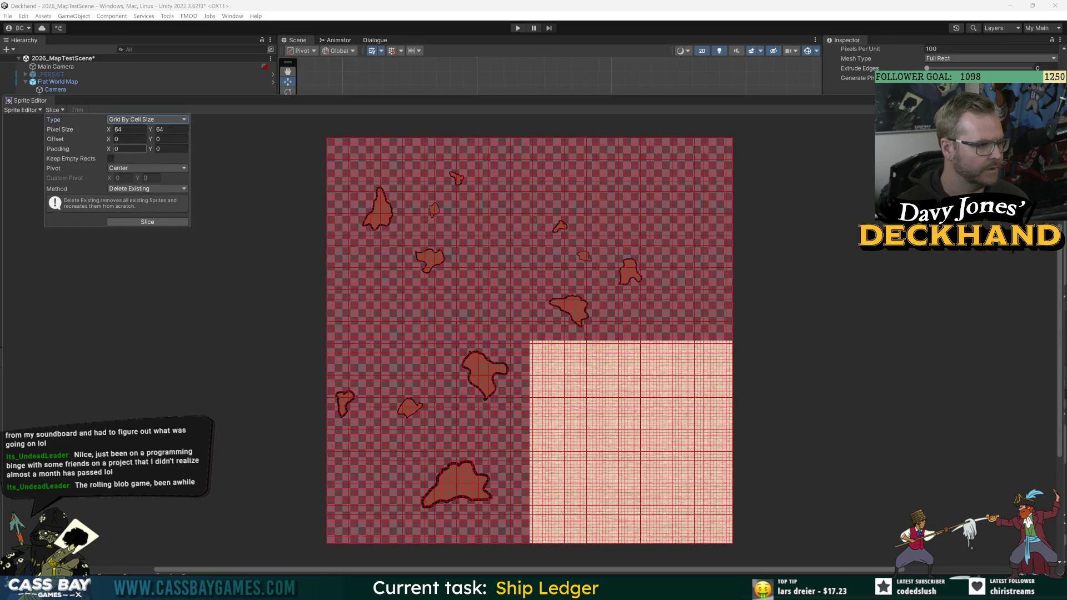
pyautogui.click(128, 130)
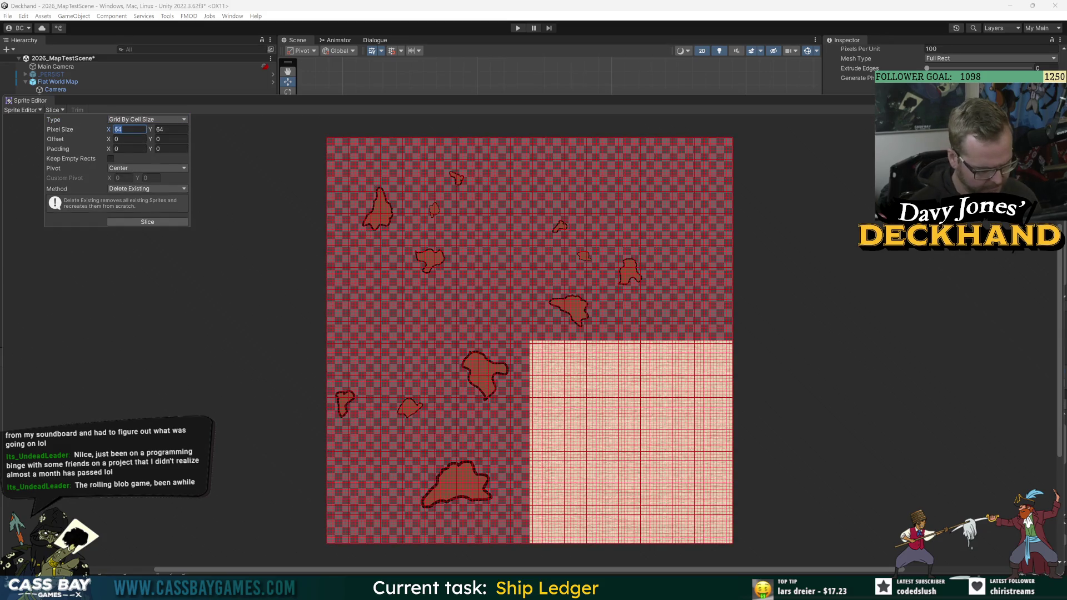
pyautogui.write('4096')
pyautogui.press('Tab')
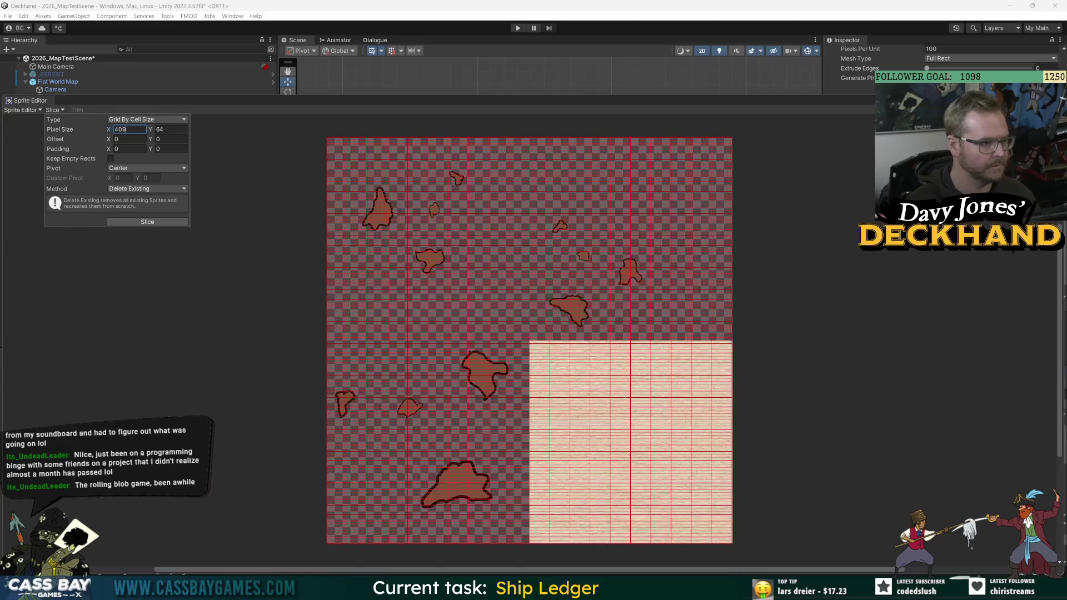
pyautogui.write('4')
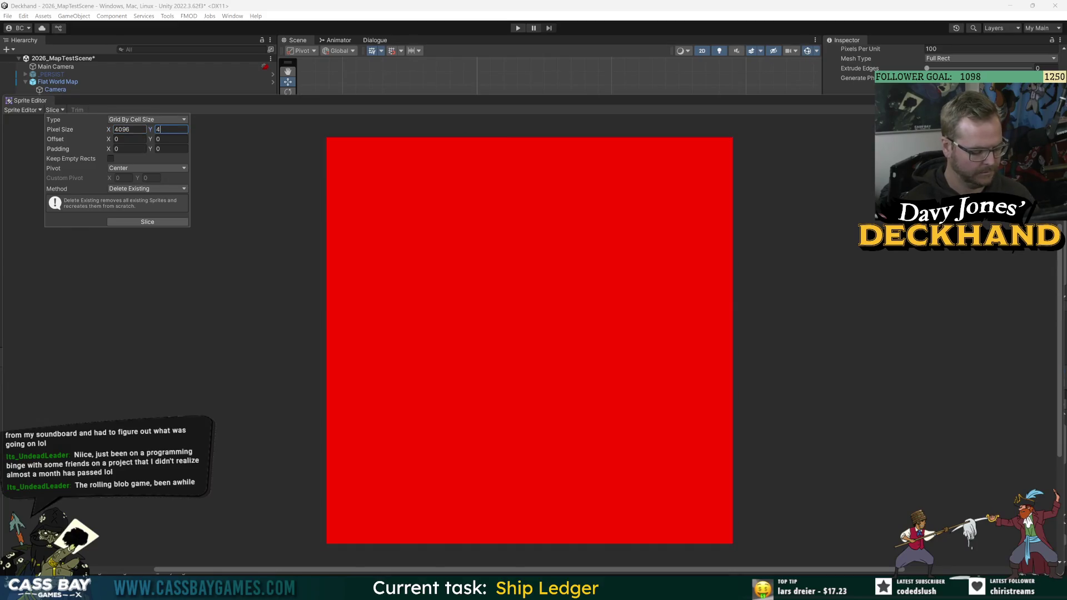
pyautogui.write('096')
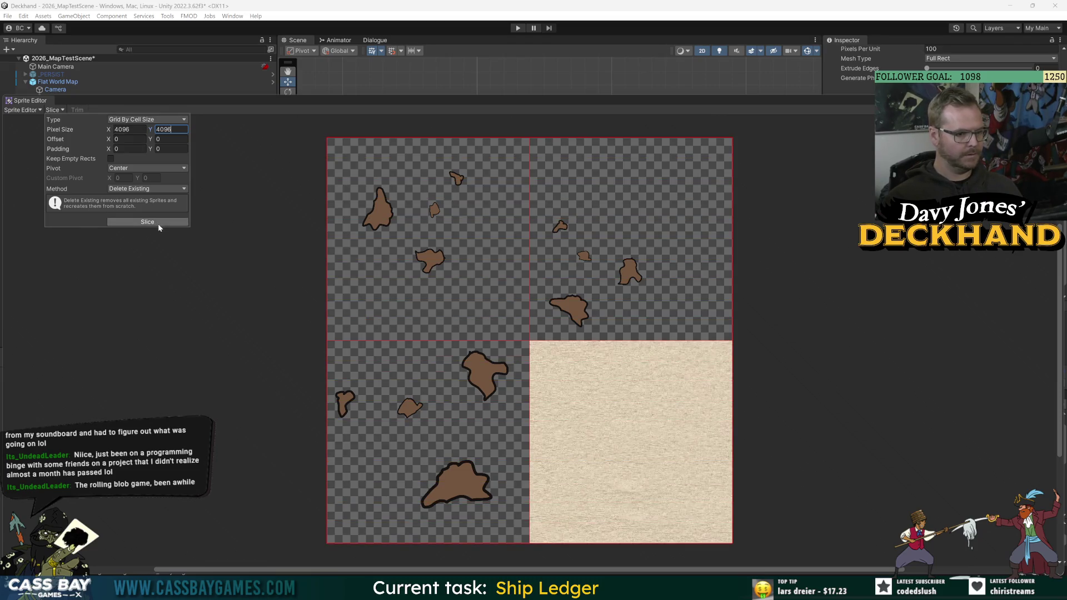
pyautogui.click(158, 223)
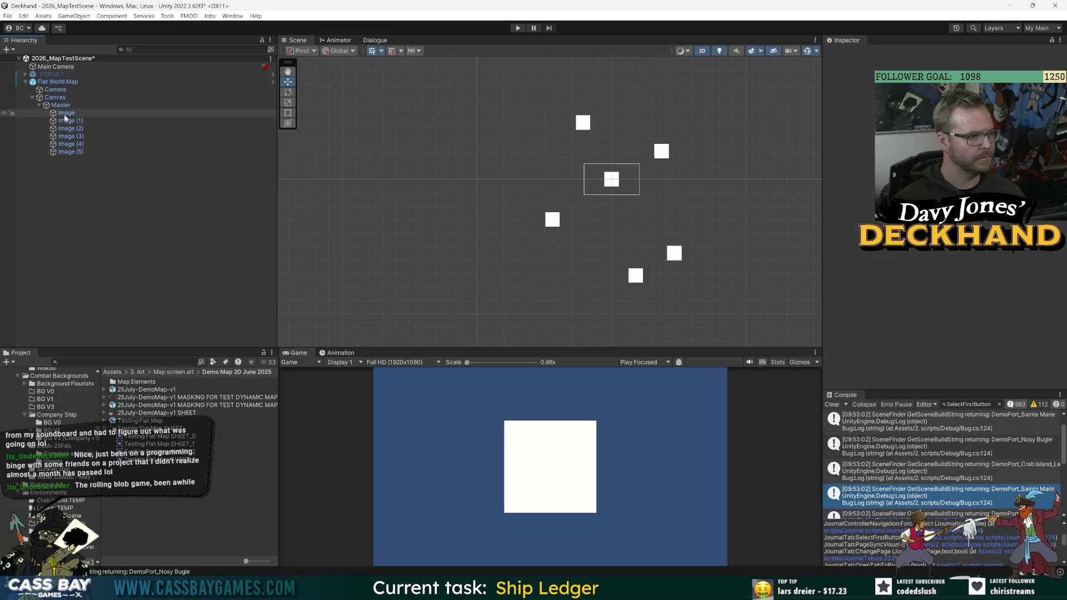
pyautogui.click(62, 105)
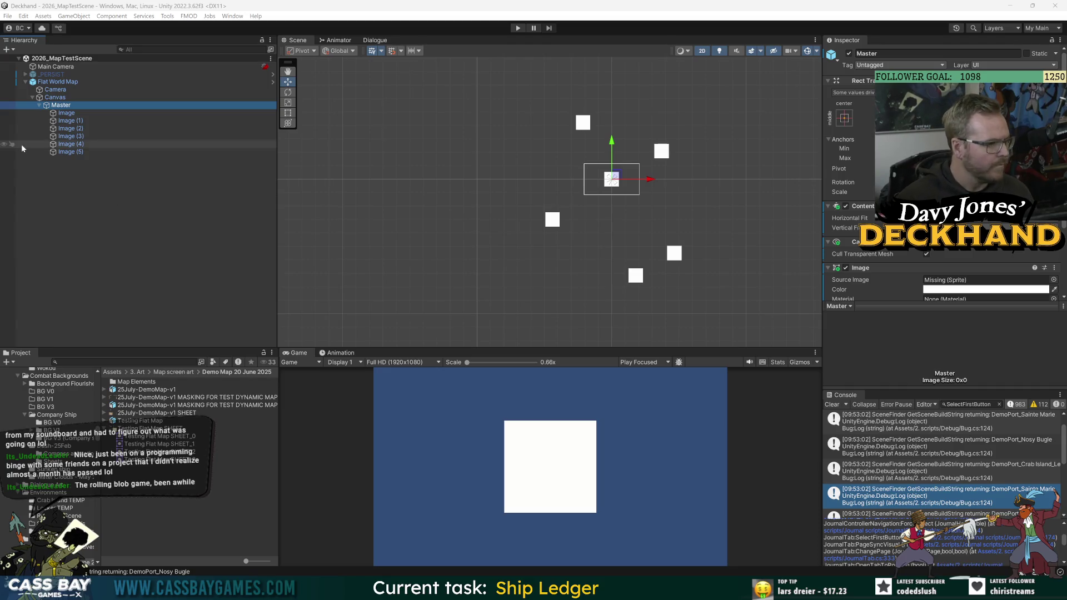
pyautogui.click(145, 251)
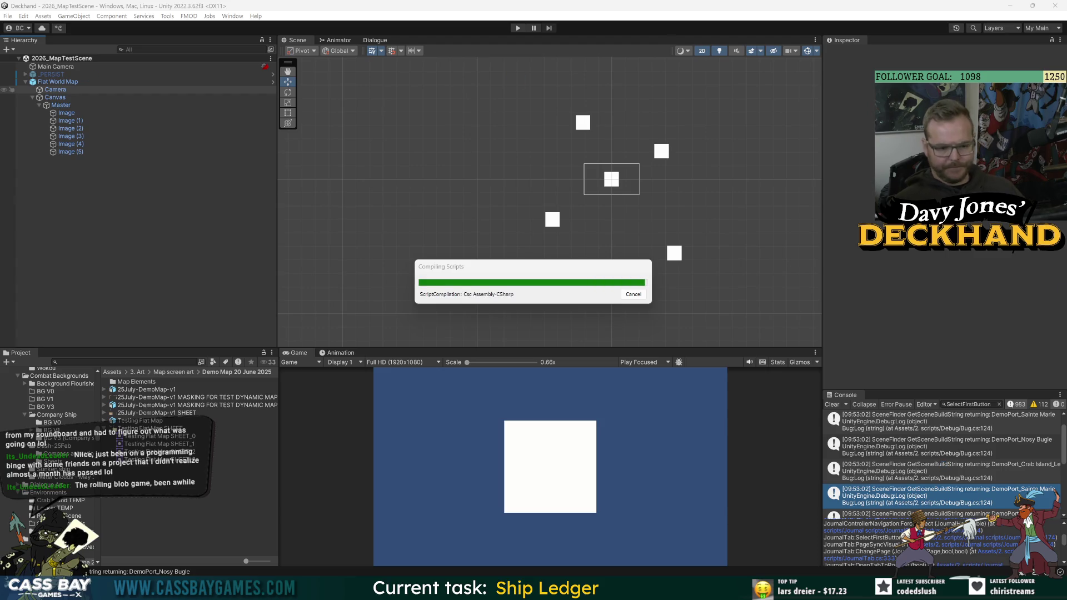
pyautogui.hotkey('alt', 'Tab')
pyautogui.scroll(-4, 525, 333)
pyautogui.scroll(8, 525, 334)
pyautogui.scroll(10, 525, 334)
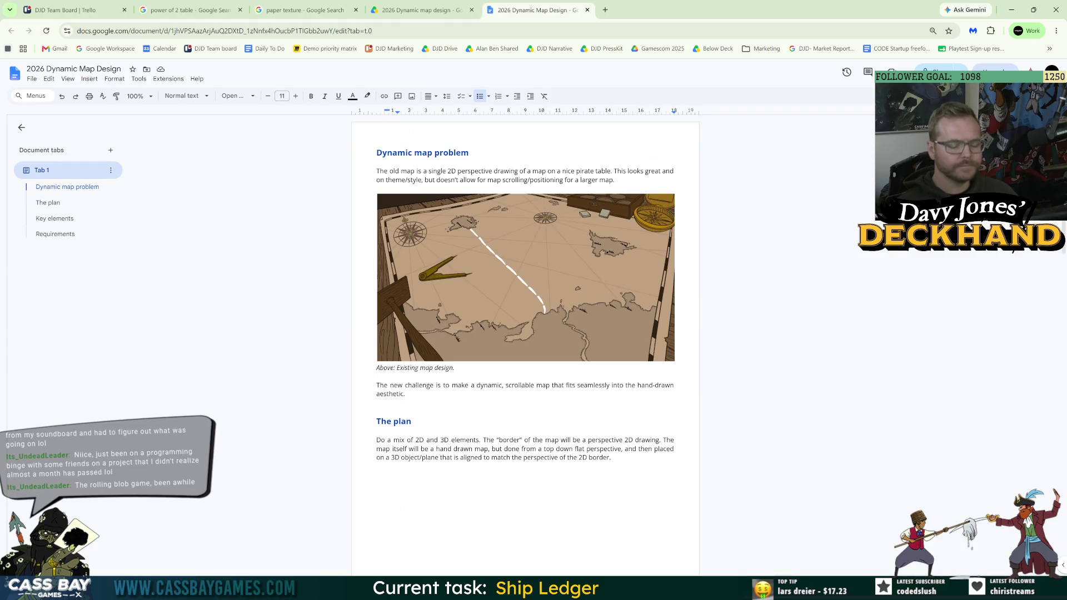
pyautogui.moveTo(727, 589)
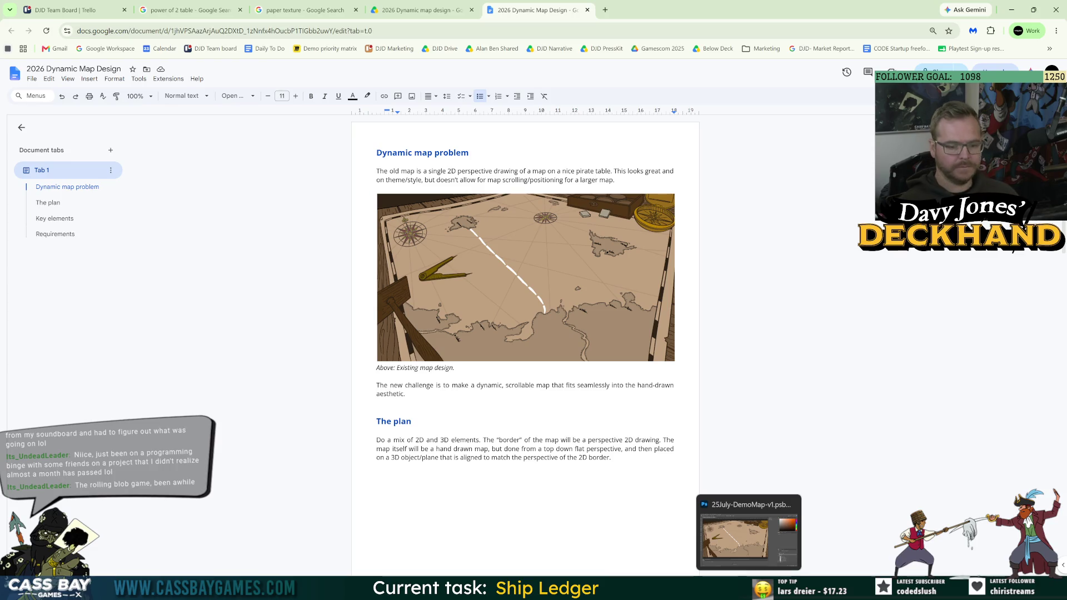
pyautogui.click(769, 569)
pyautogui.moveTo(717, 589)
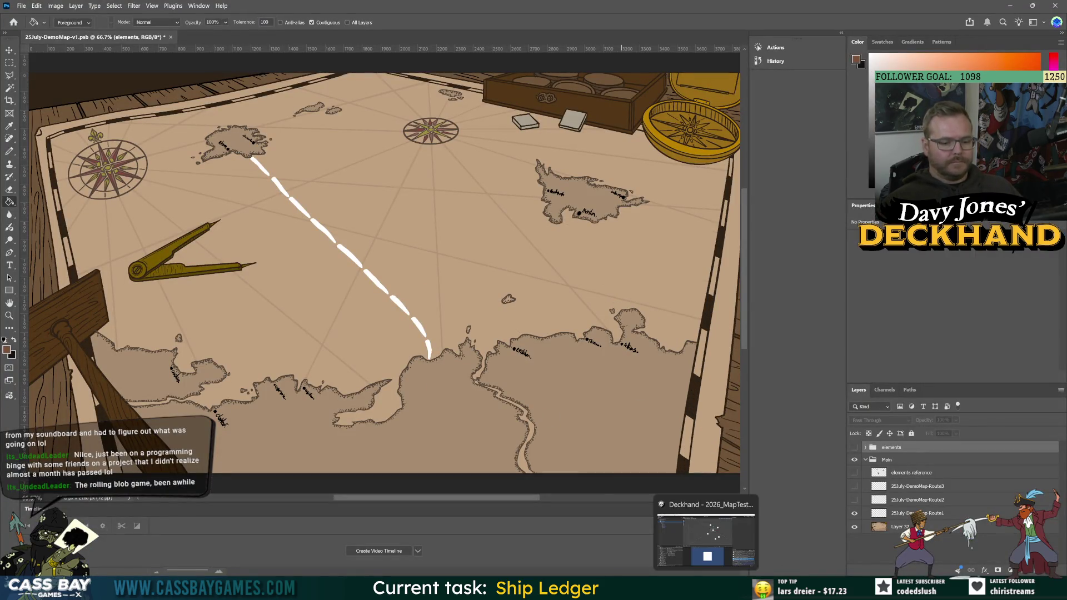
pyautogui.click(712, 535)
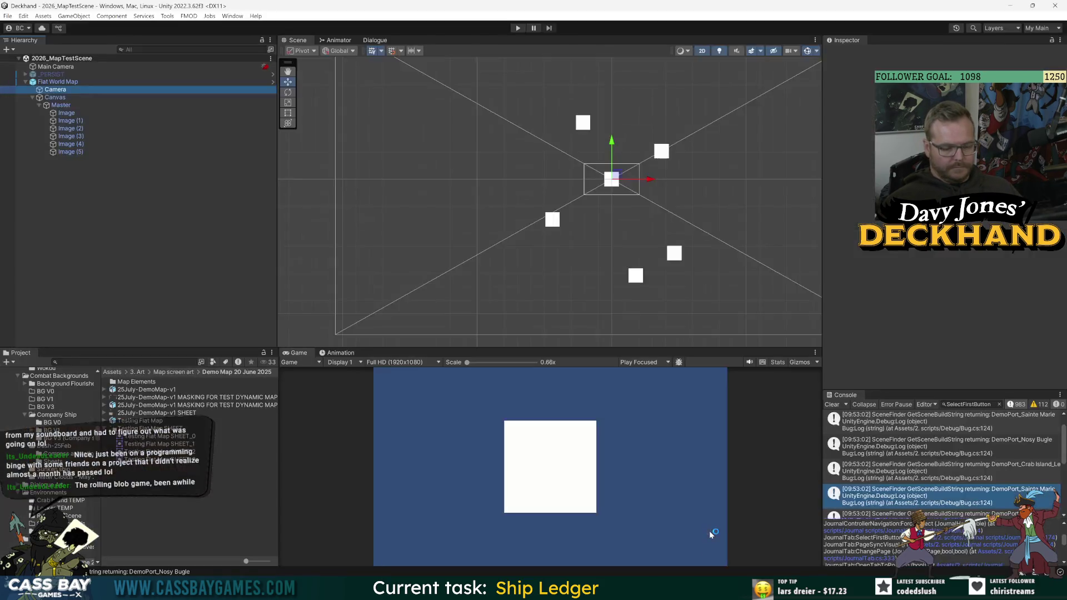
pyautogui.click(833, 405)
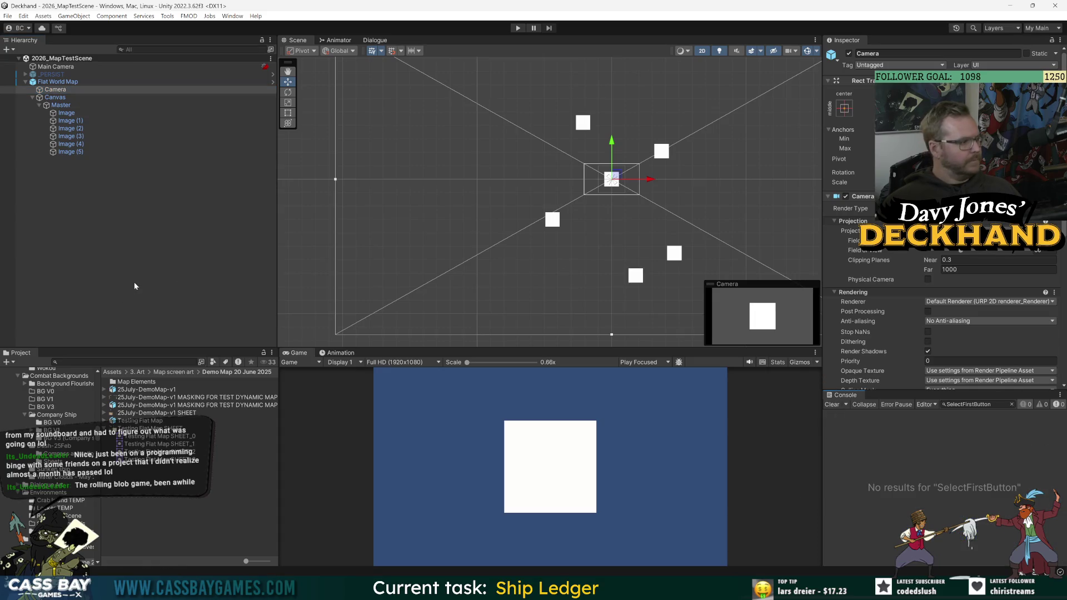
pyautogui.click(108, 82)
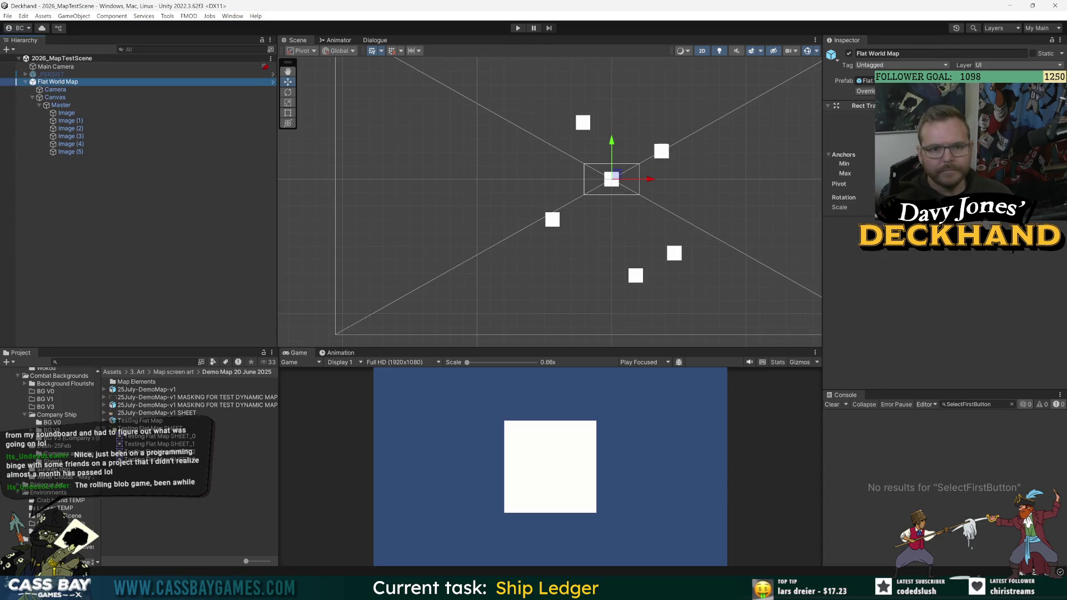
pyautogui.click(98, 88)
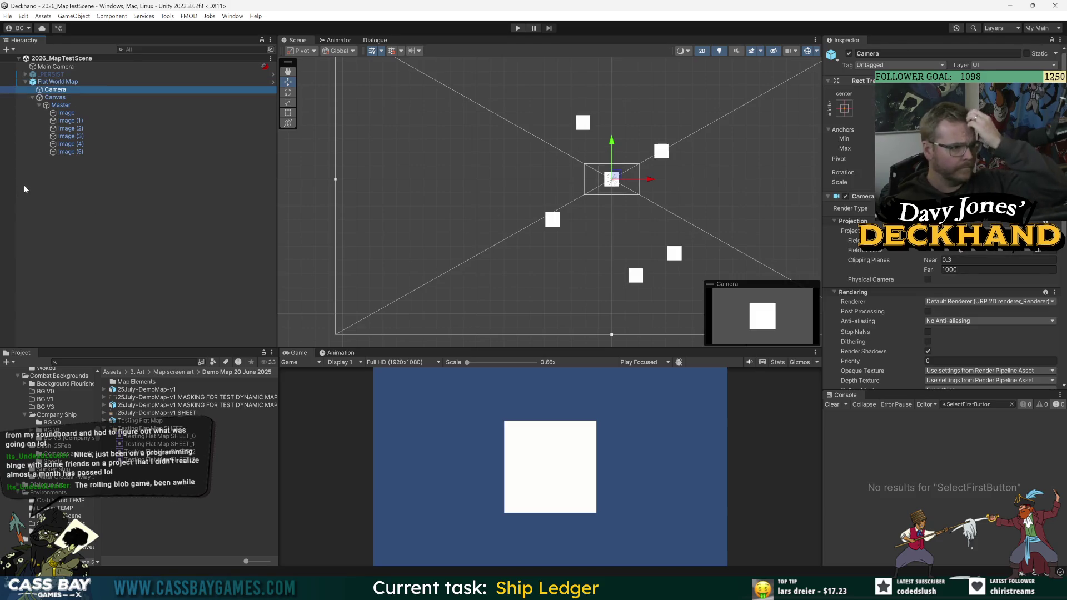
pyautogui.click(55, 66)
pyautogui.moveTo(613, 177); pyautogui.dragTo(587, 150)
pyautogui.hotkey('ctrl', 'z')
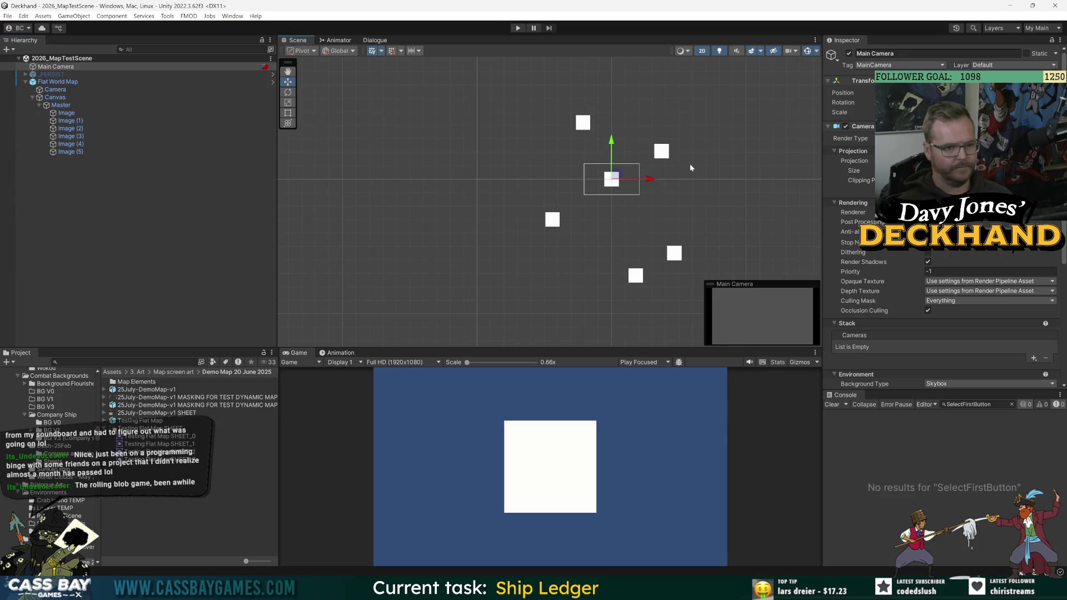
pyautogui.click(87, 218)
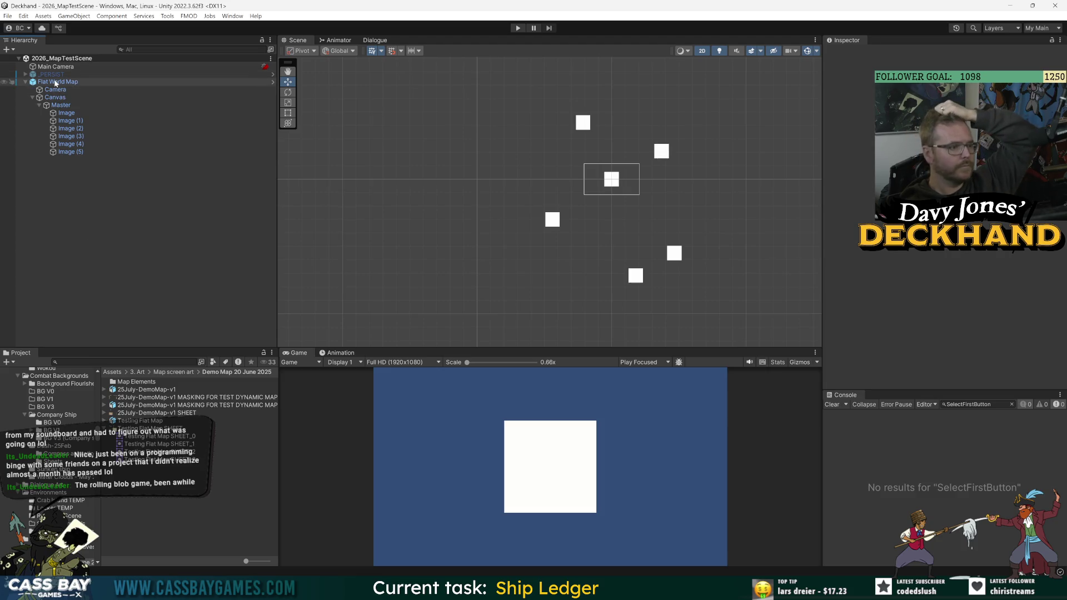
# Create an empty child under Flat World Map and name it WorldMapPort.
pyautogui.click(72, 82)
pyautogui.rightClick(69, 83)
pyautogui.click(103, 227)
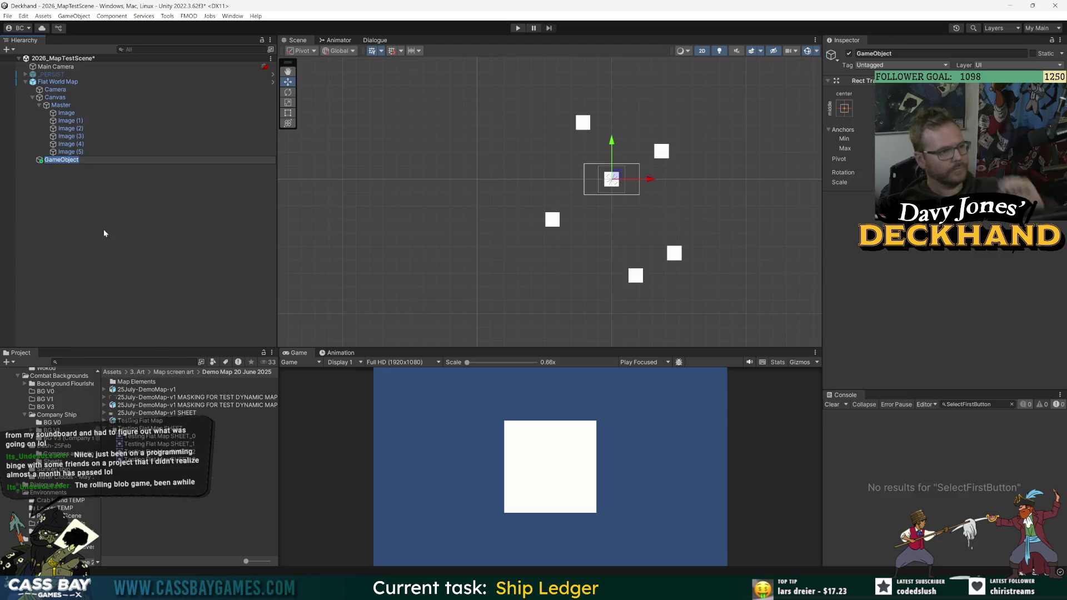
pyautogui.write('Wol')
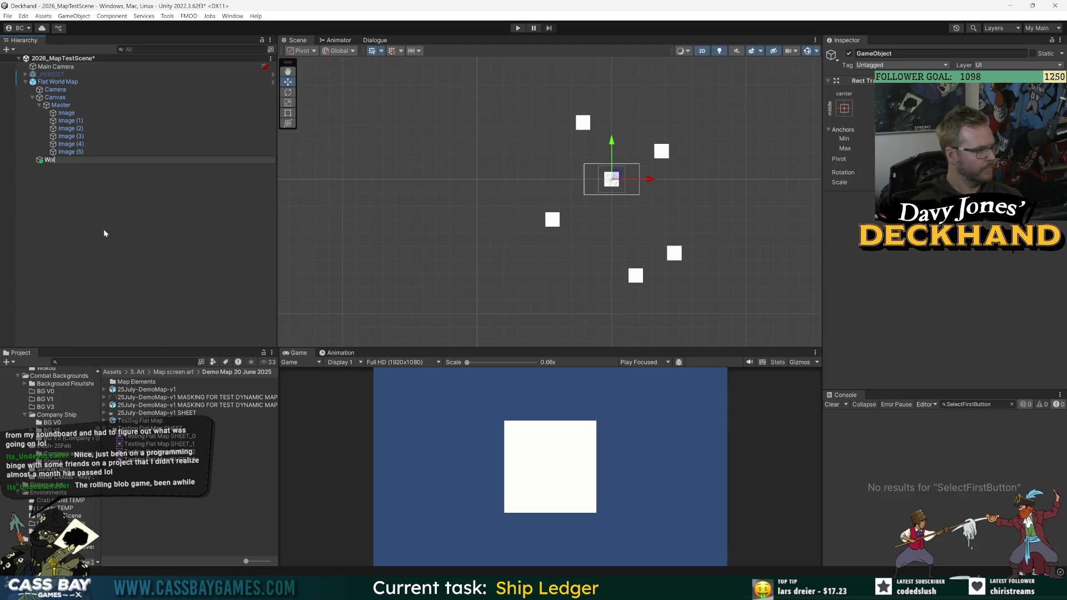
pyautogui.press('BackSpace')
pyautogui.write('rldMap')
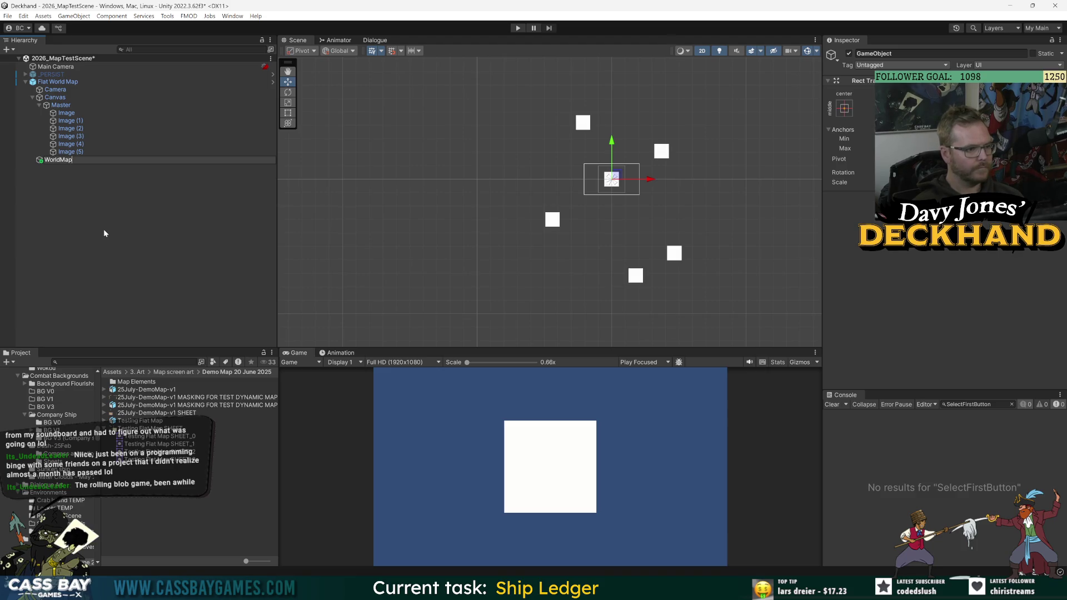
pyautogui.write('Port')
pyautogui.press('Return')
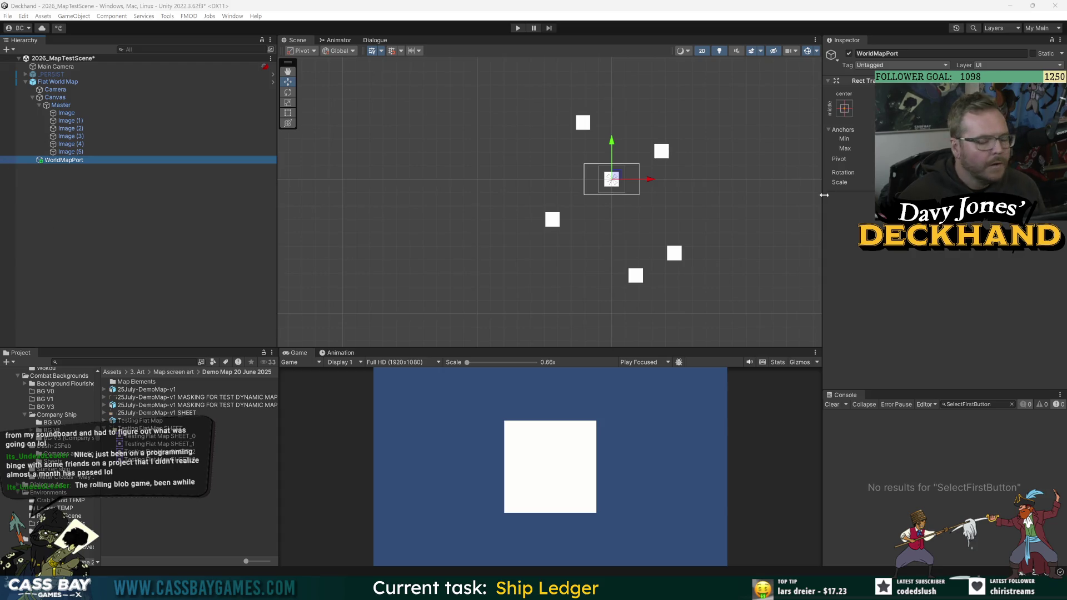
# Add the world map script component to WorldMapPort by searching 'world'.
pyautogui.click(944, 207)
pyautogui.write('world')
pyautogui.press('Return')
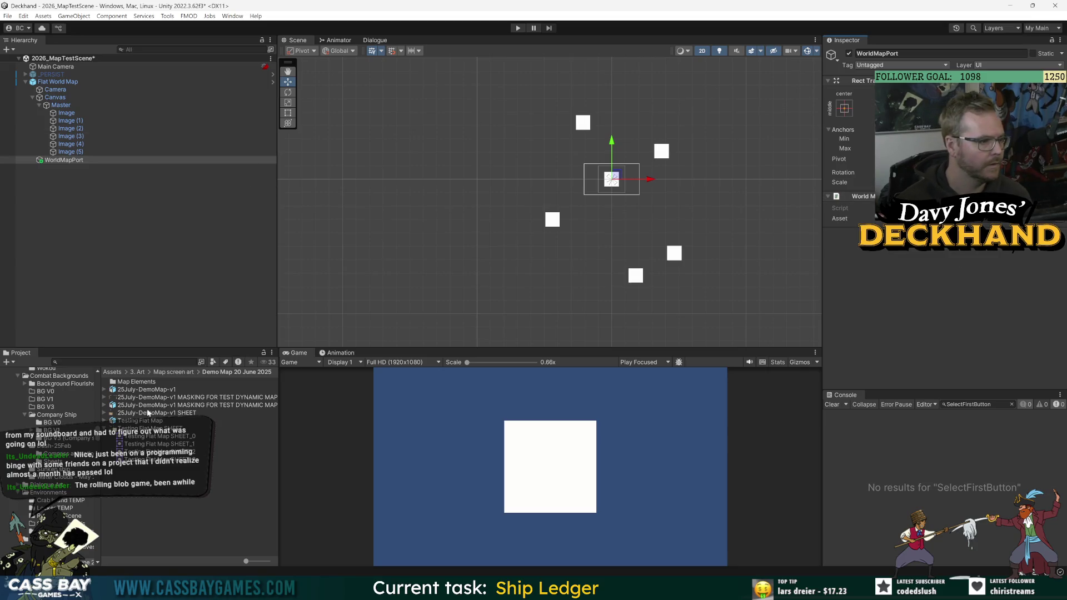
# Drag WorldMapPort into 5. Prefabs > UI Prefabs > World Map prefabs to make it a prefab.
pyautogui.scroll(10, 37, 409)
pyautogui.click(37, 410)
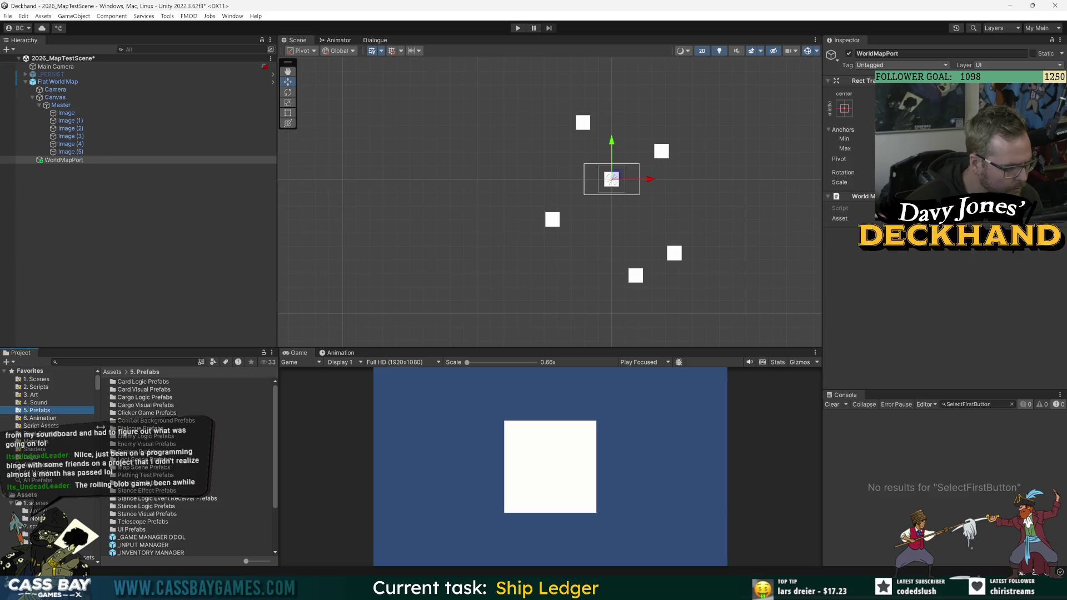
pyautogui.doubleClick(133, 469)
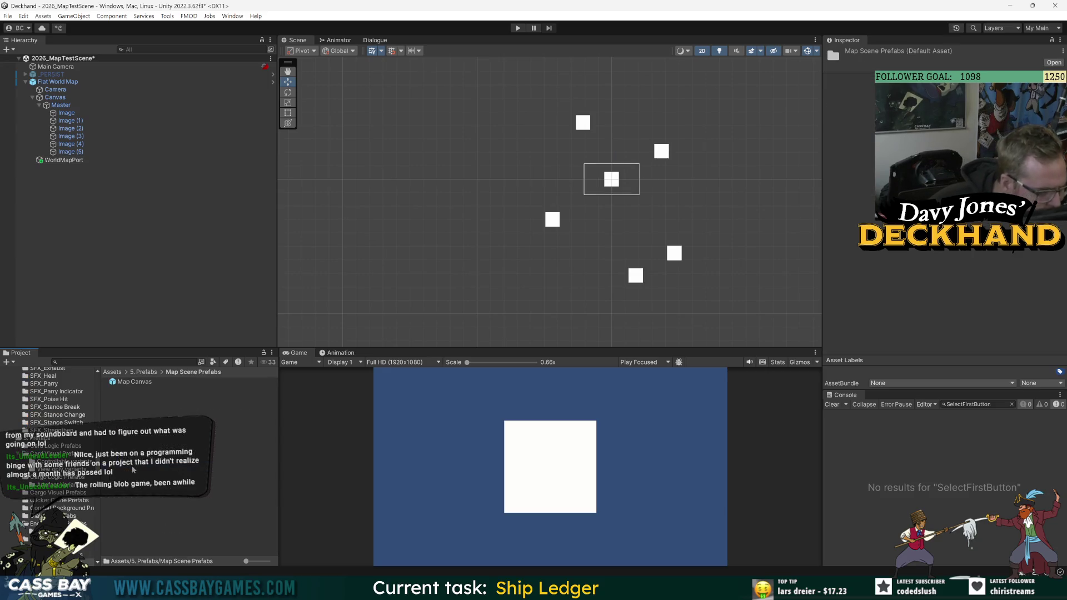
pyautogui.doubleClick(144, 384)
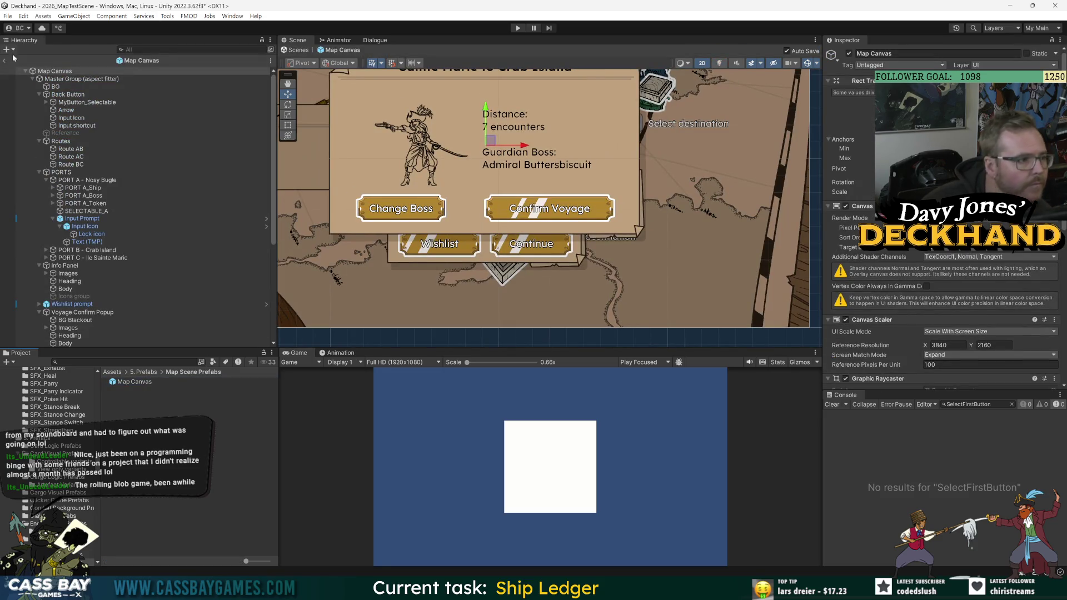
pyautogui.click(4, 60)
pyautogui.click(143, 372)
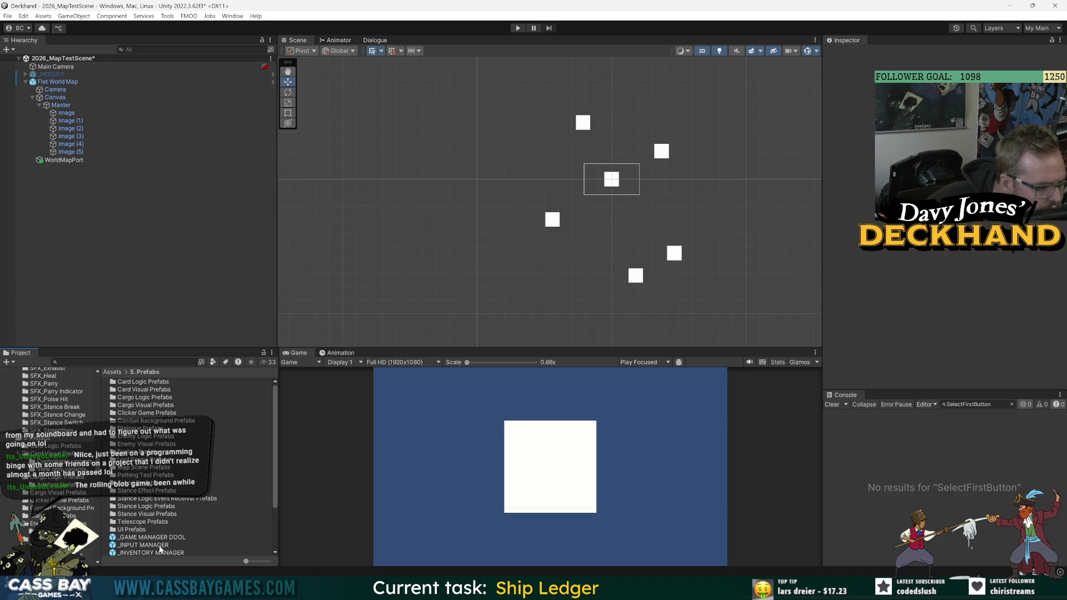
pyautogui.doubleClick(131, 530)
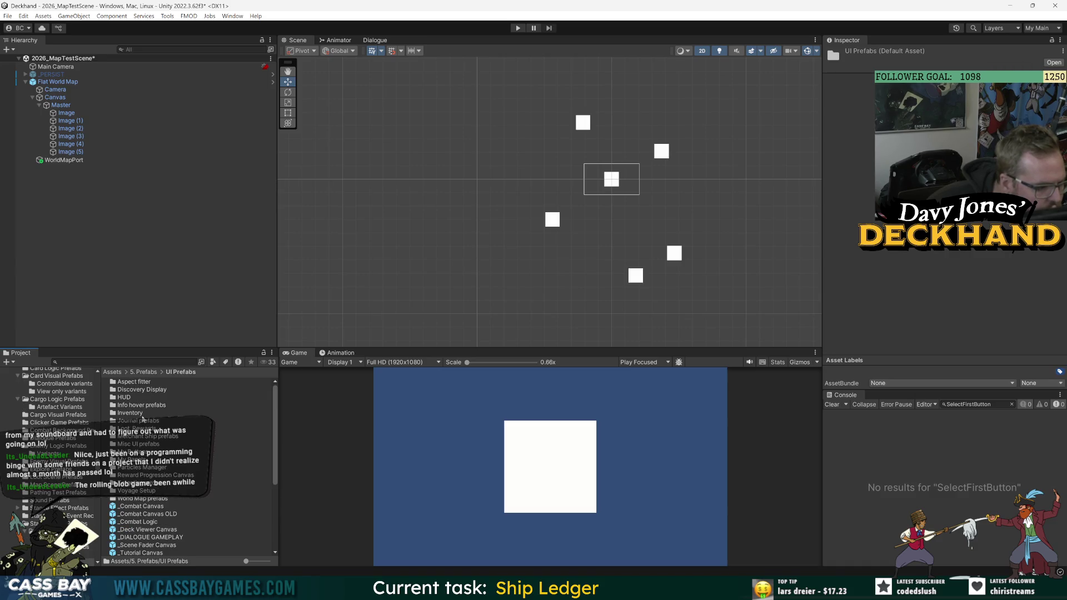
pyautogui.doubleClick(144, 498)
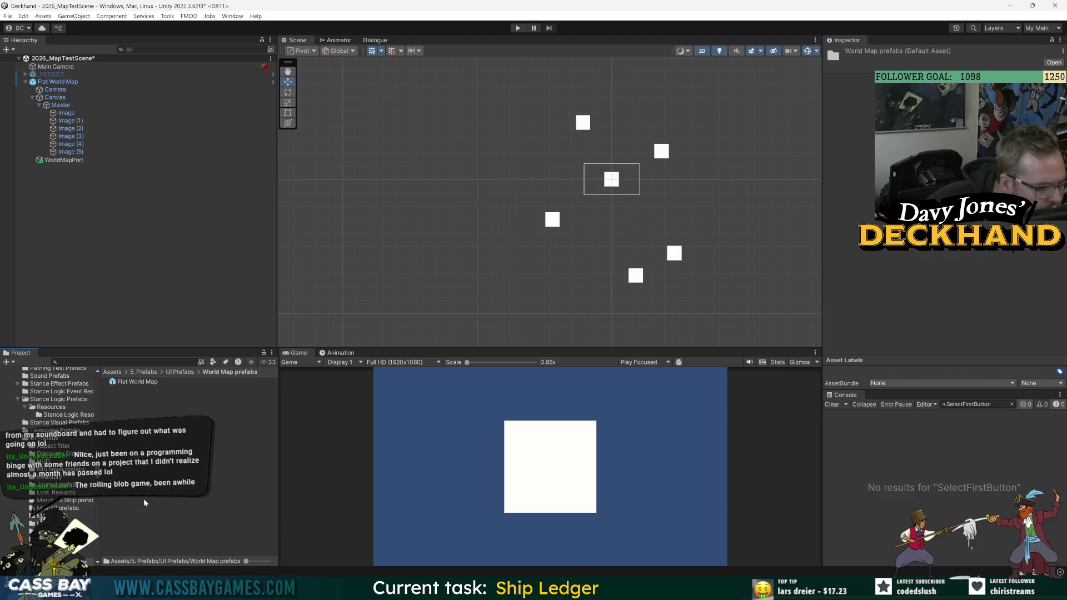
pyautogui.moveTo(64, 159); pyautogui.dragTo(222, 473)
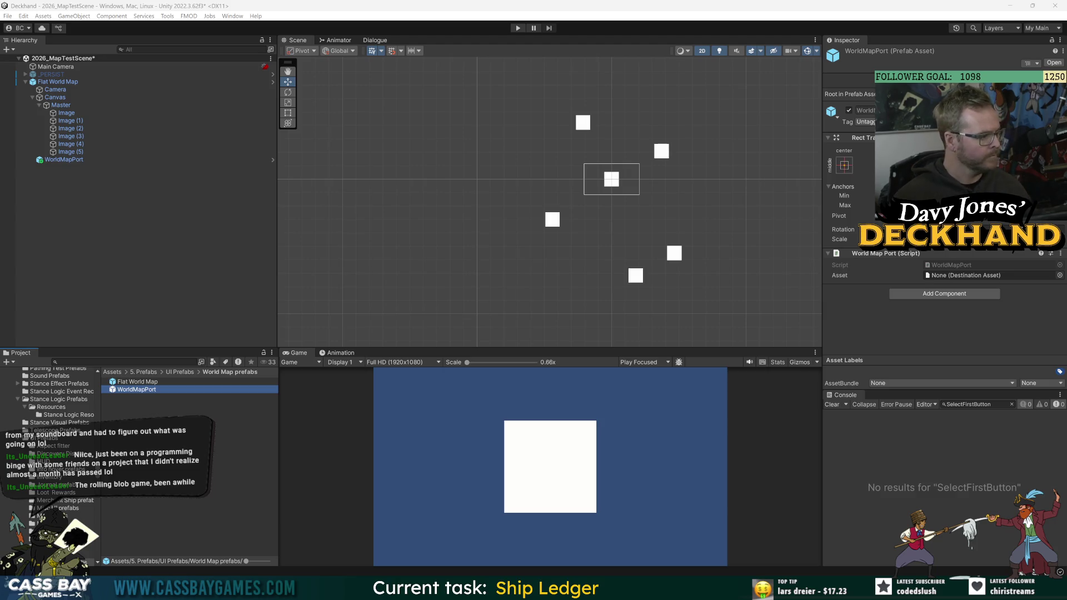
# Move WorldMapPort onto the upper-right white square and save the scene.
pyautogui.click(65, 160)
pyautogui.moveTo(616, 177); pyautogui.dragTo(668, 152)
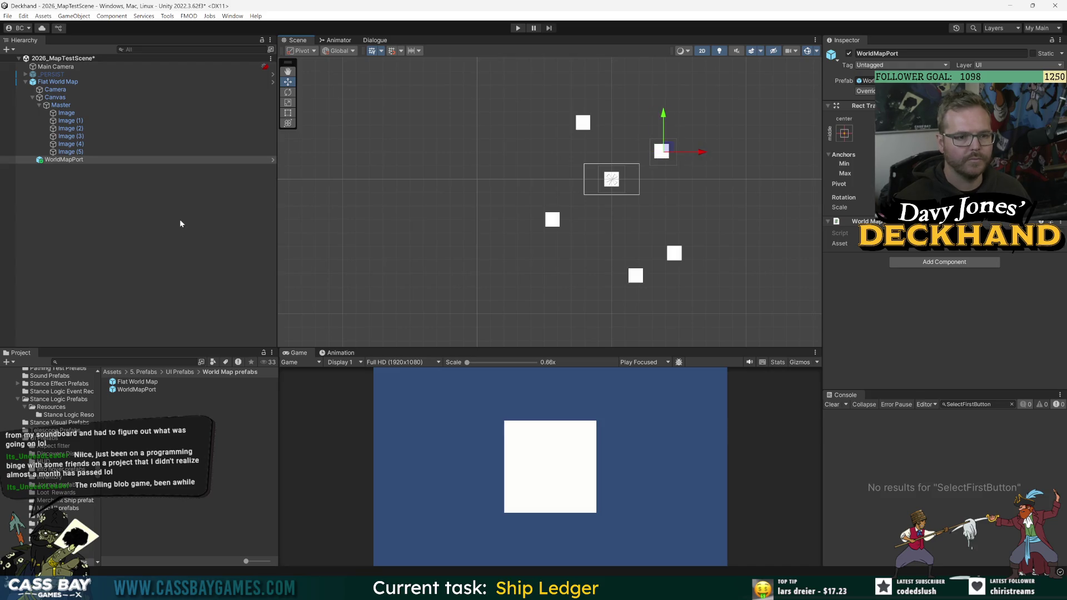
pyautogui.click(75, 255)
pyautogui.hotkey('ctrl', 's')
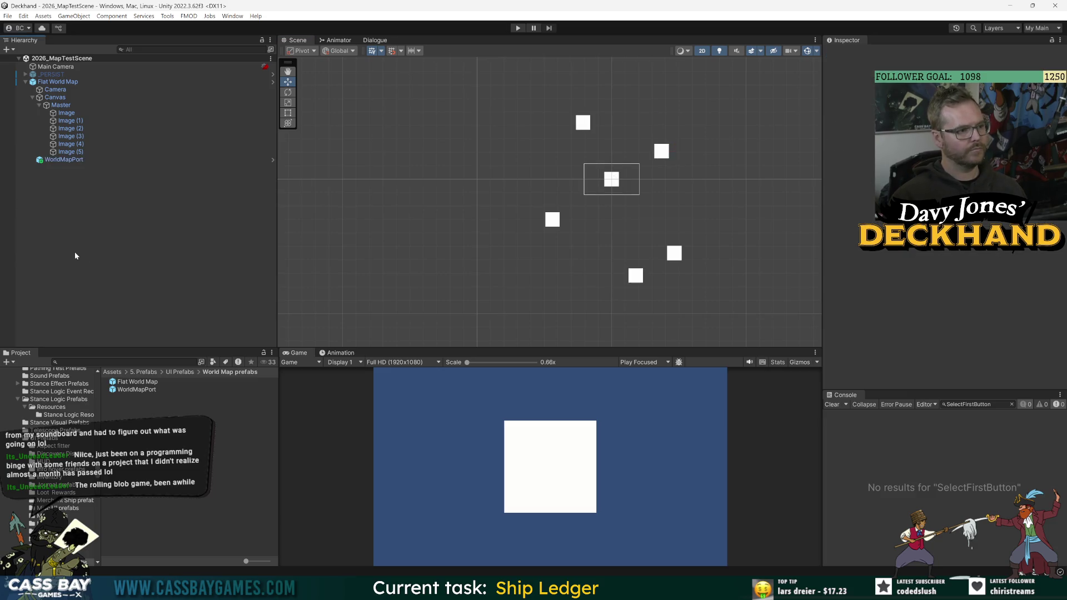
# Delete the stray WorldMapPort object from the Hierarchy and clear the selection.
pyautogui.click(78, 98)
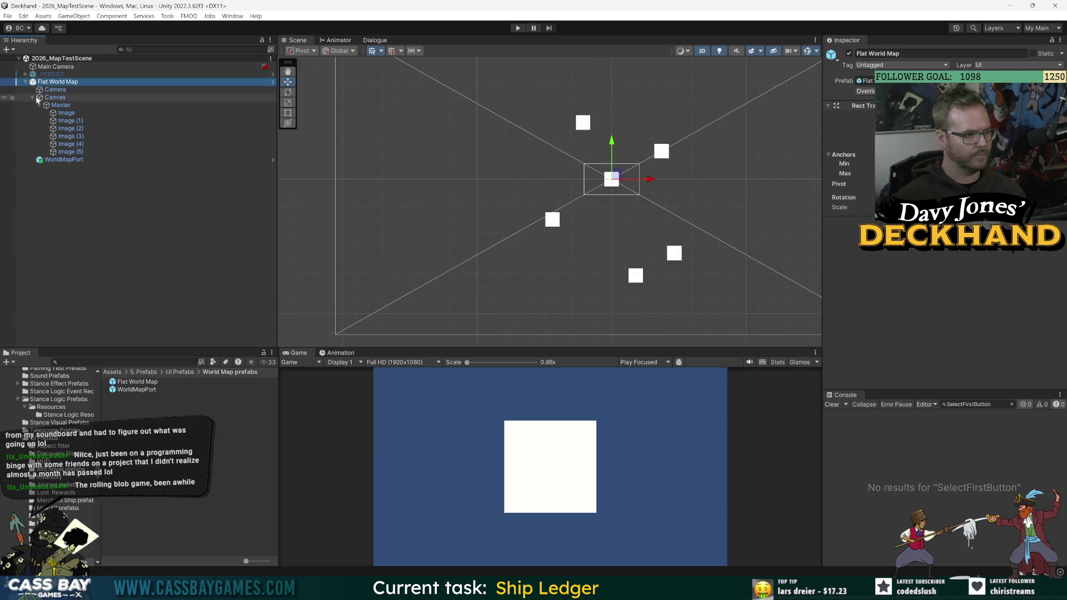
pyautogui.click(59, 82)
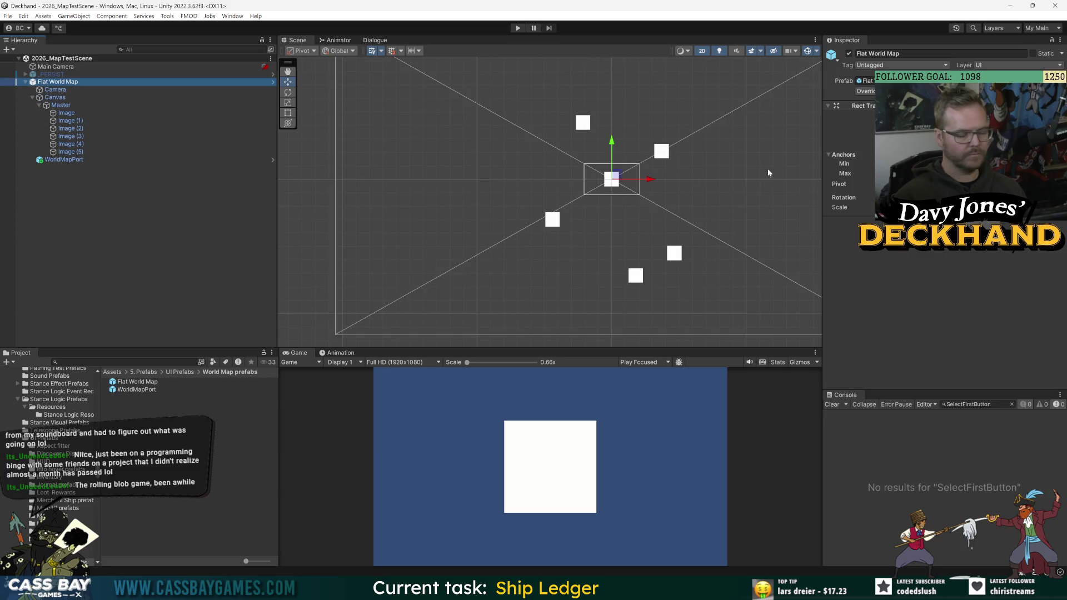
pyautogui.click(70, 161)
pyautogui.press('Delete')
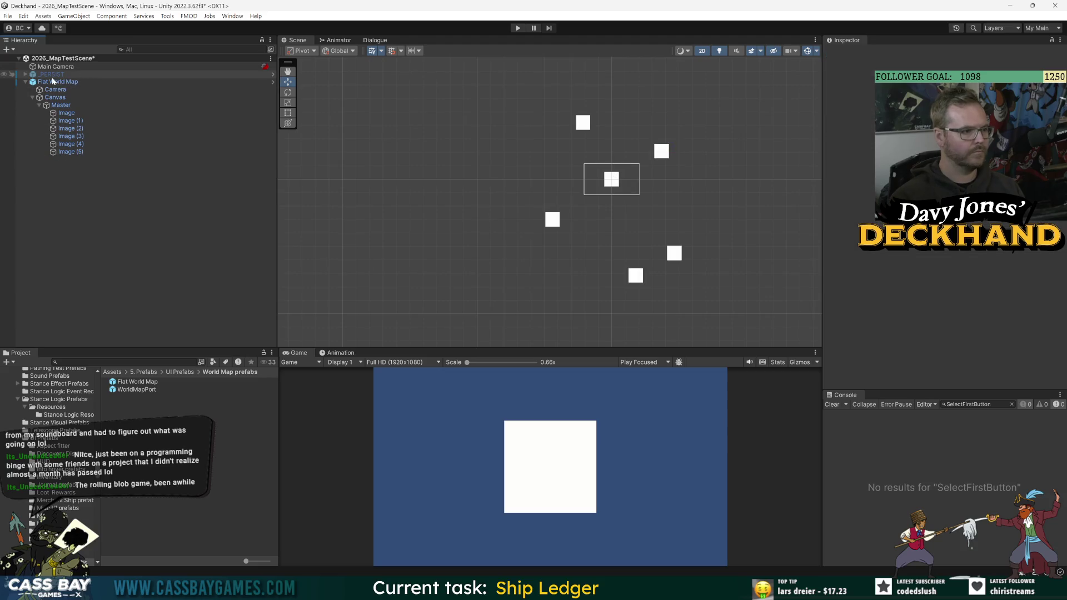
pyautogui.click(998, 288)
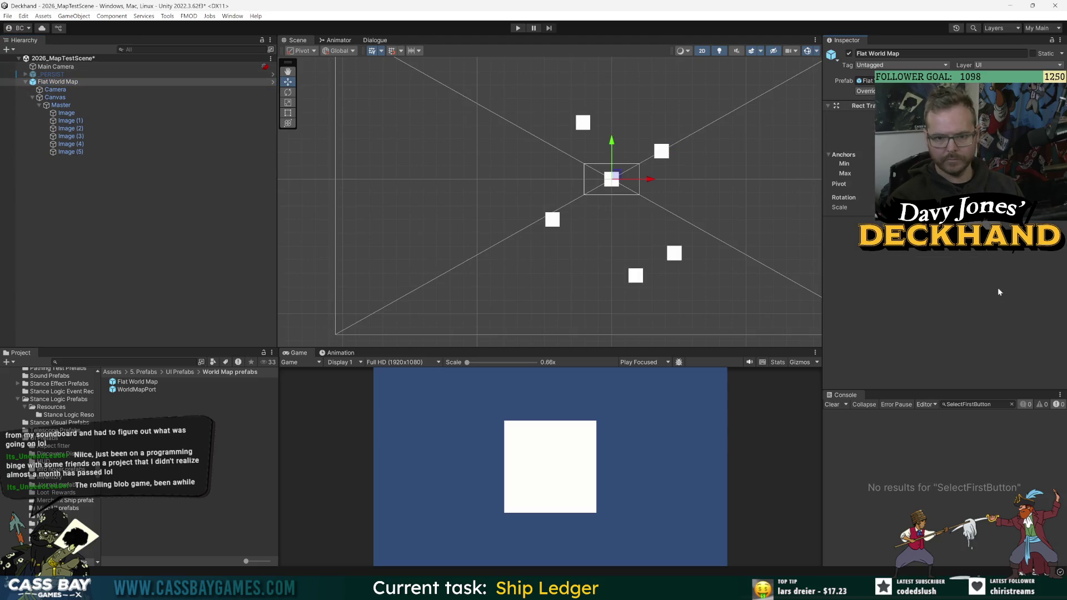
pyautogui.click(142, 223)
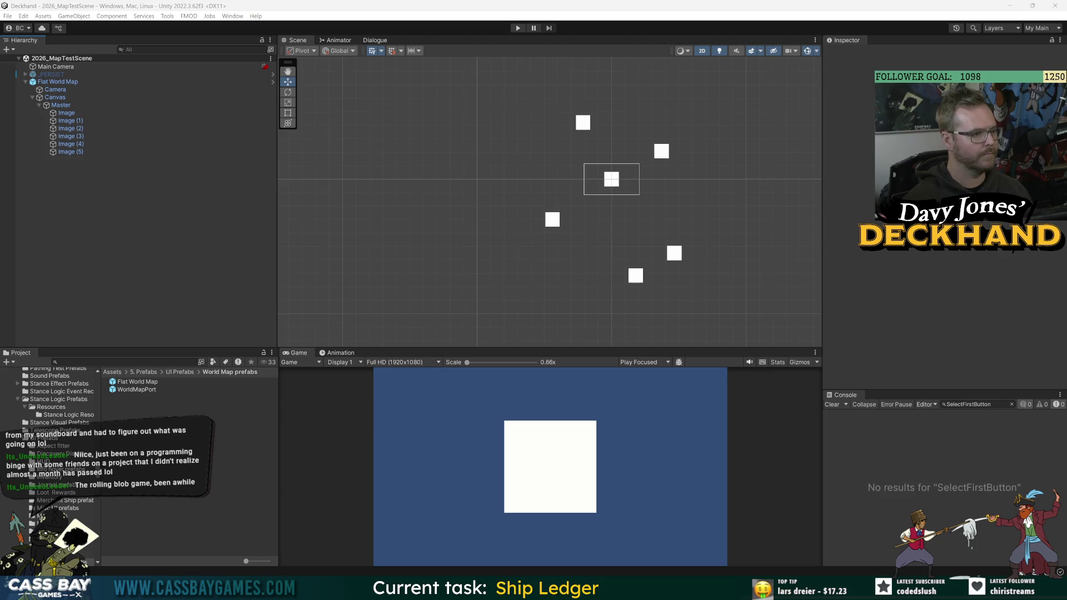
pyautogui.scroll(5, 645, 174)
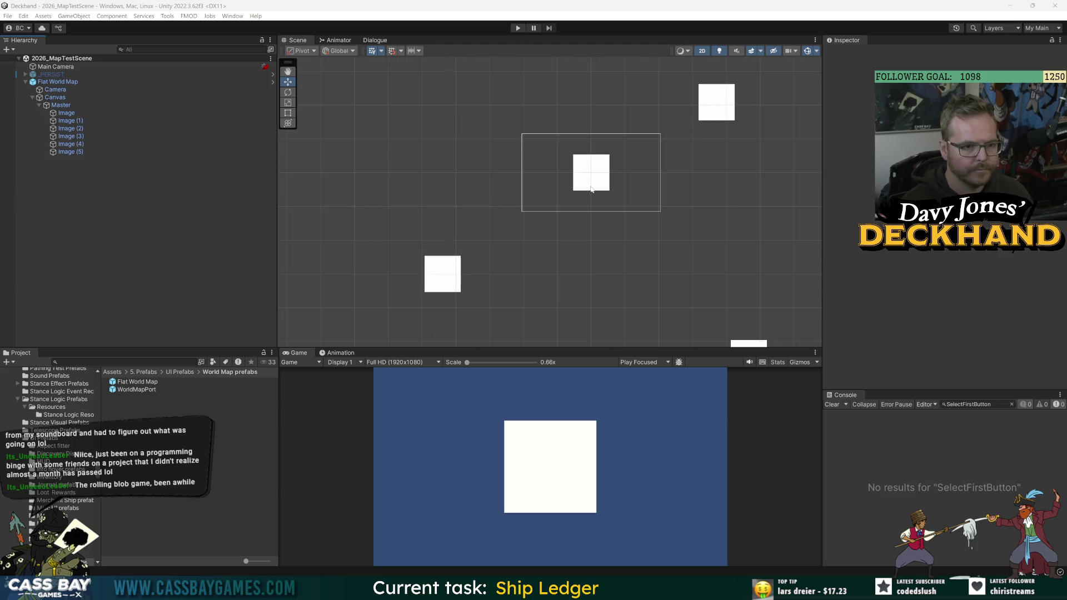
pyautogui.click(88, 111)
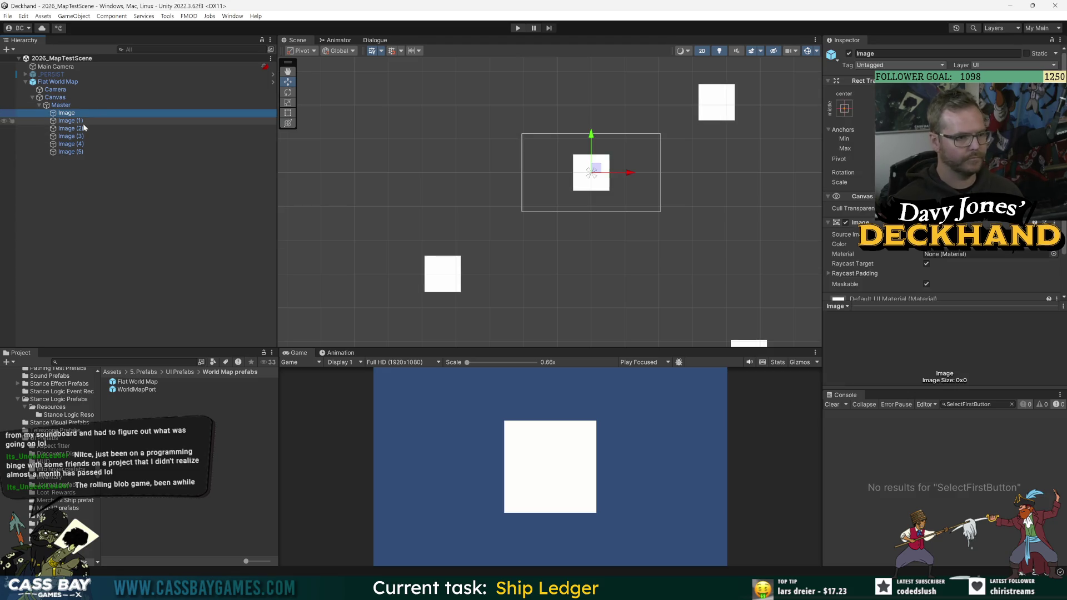
pyautogui.scroll(-4, 626, 217)
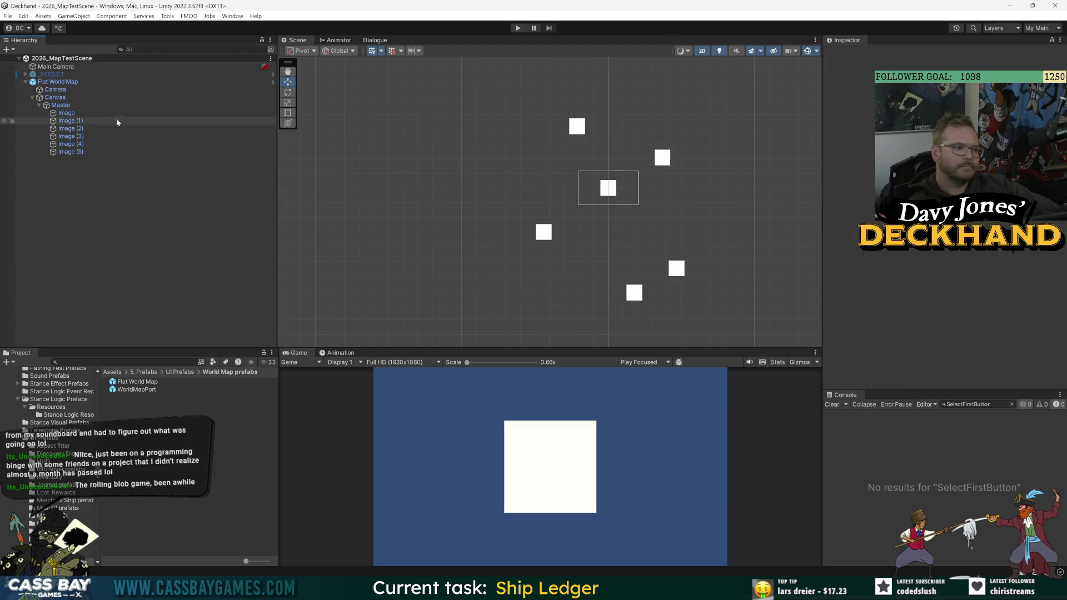
pyautogui.click(84, 204)
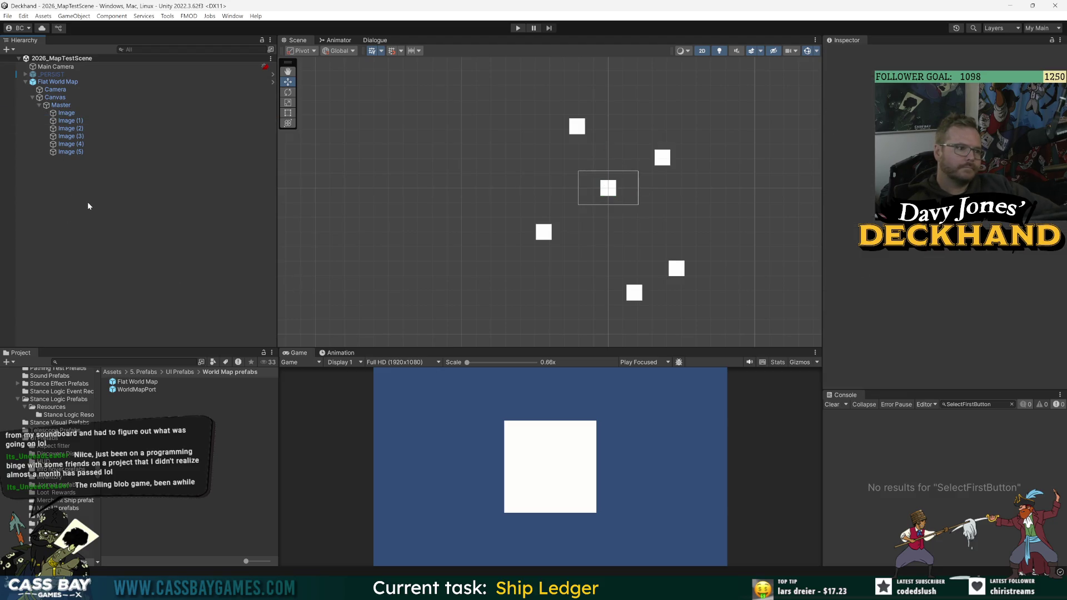
# Create a square sprite via 2D Object > Sprites > Square and frame it in the scene.
pyautogui.rightClick(89, 201)
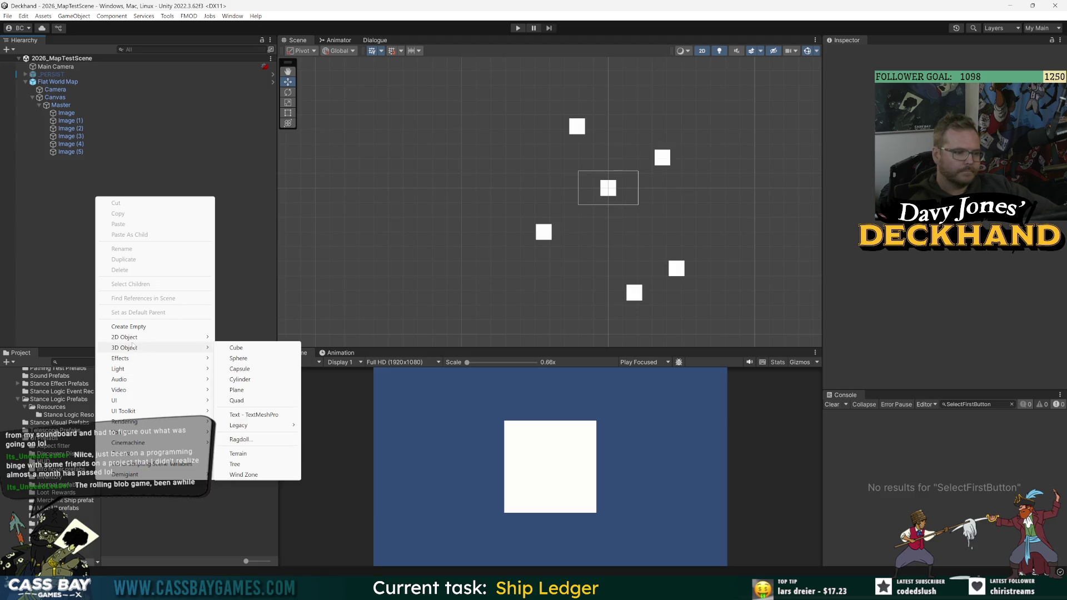
pyautogui.moveTo(137, 337)
pyautogui.moveTo(283, 338)
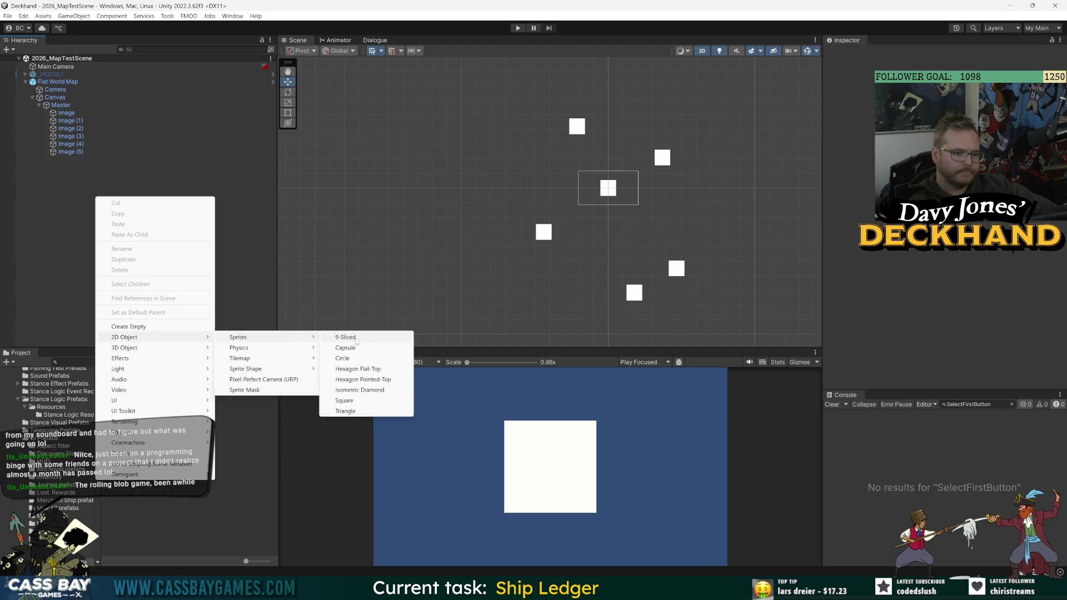
pyautogui.click(345, 400)
pyautogui.scroll(2, 554, 199)
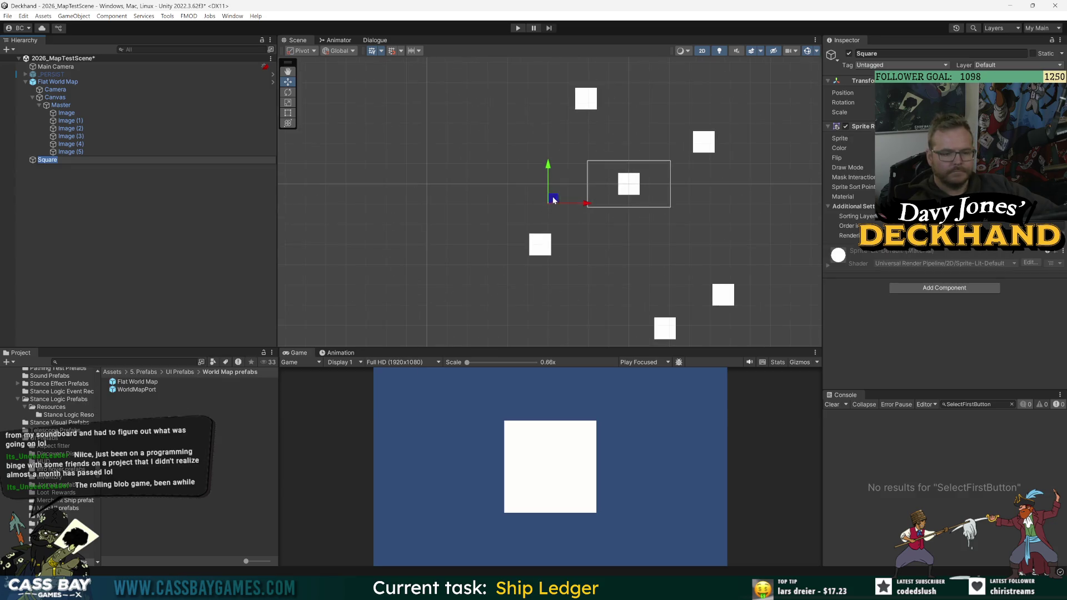
pyautogui.write('f')
pyautogui.press('Return')
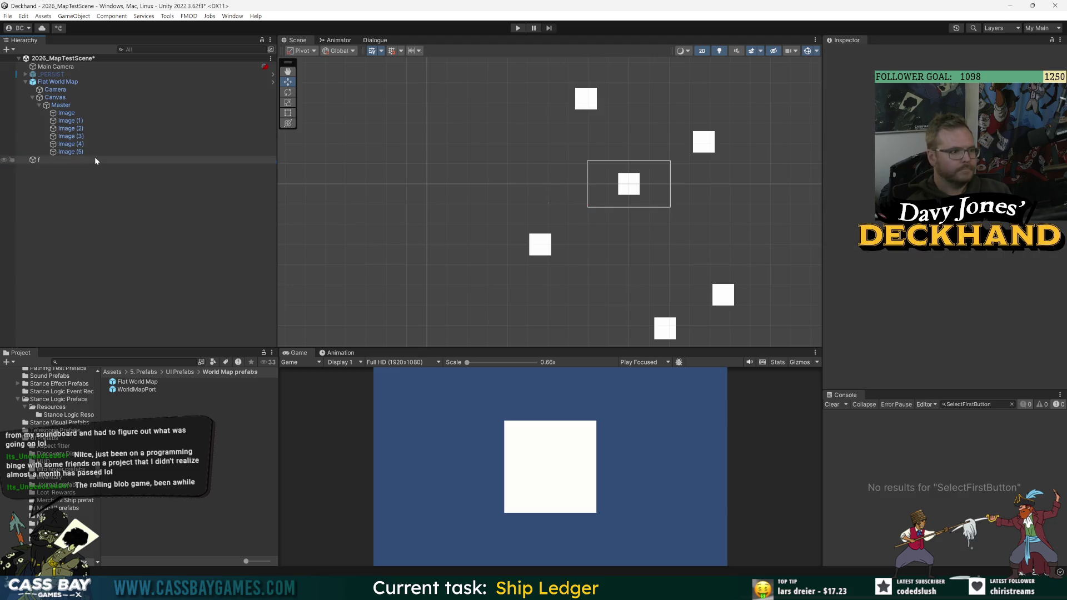
pyautogui.doubleClick(95, 159)
pyautogui.scroll(-5, 593, 227)
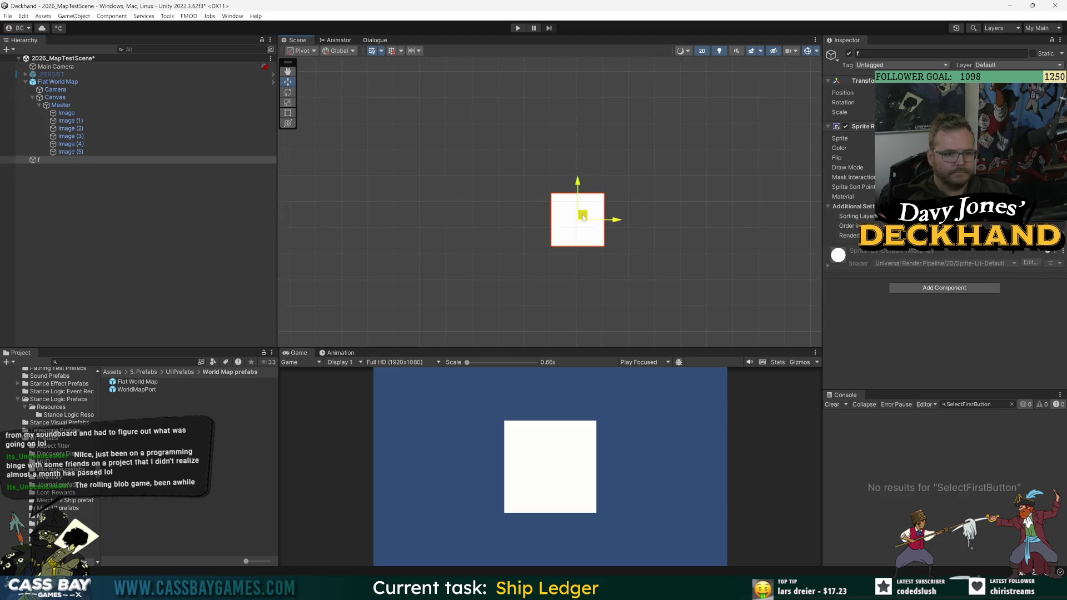
# Disable the Flat World Map object with its Inspector active checkbox.
pyautogui.click(500, 211)
pyautogui.click(70, 83)
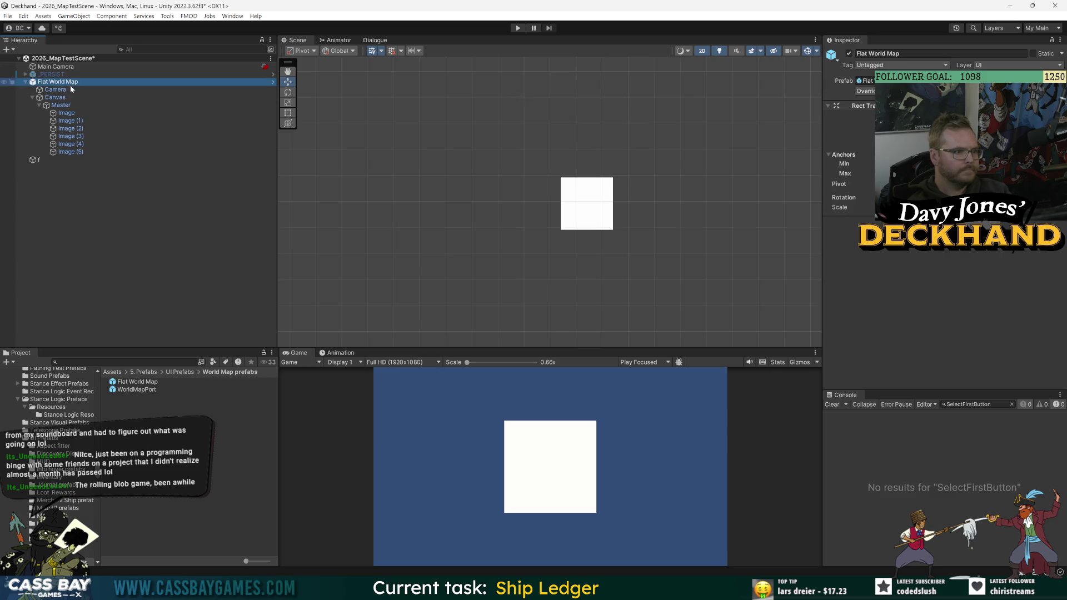
pyautogui.click(849, 54)
# Rename the square sprite object to Island.
pyautogui.click(60, 161)
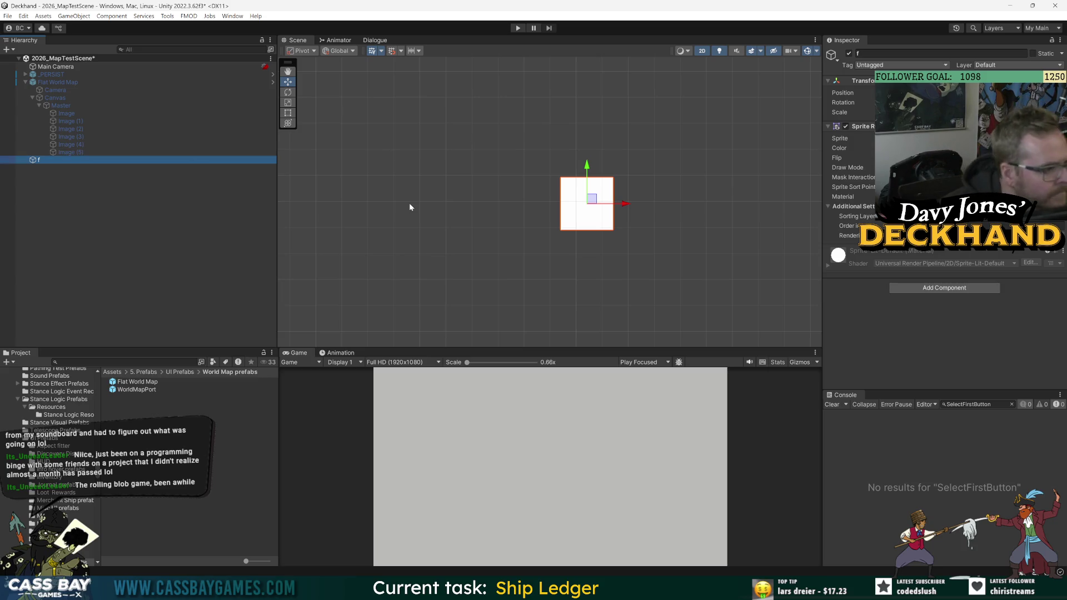
pyautogui.click(43, 160)
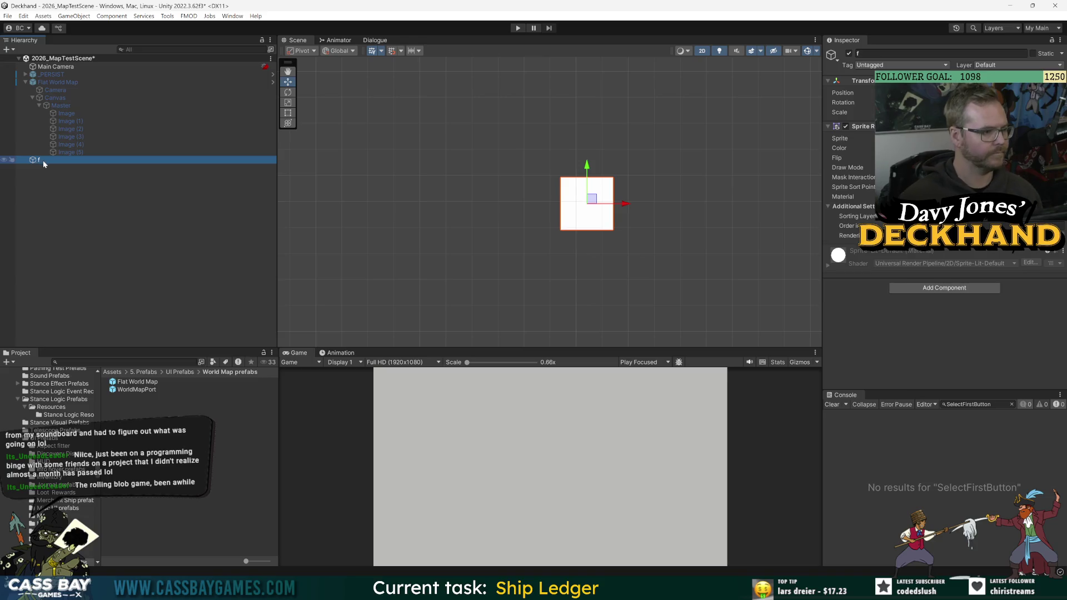
pyautogui.write('Island')
pyautogui.press('Return')
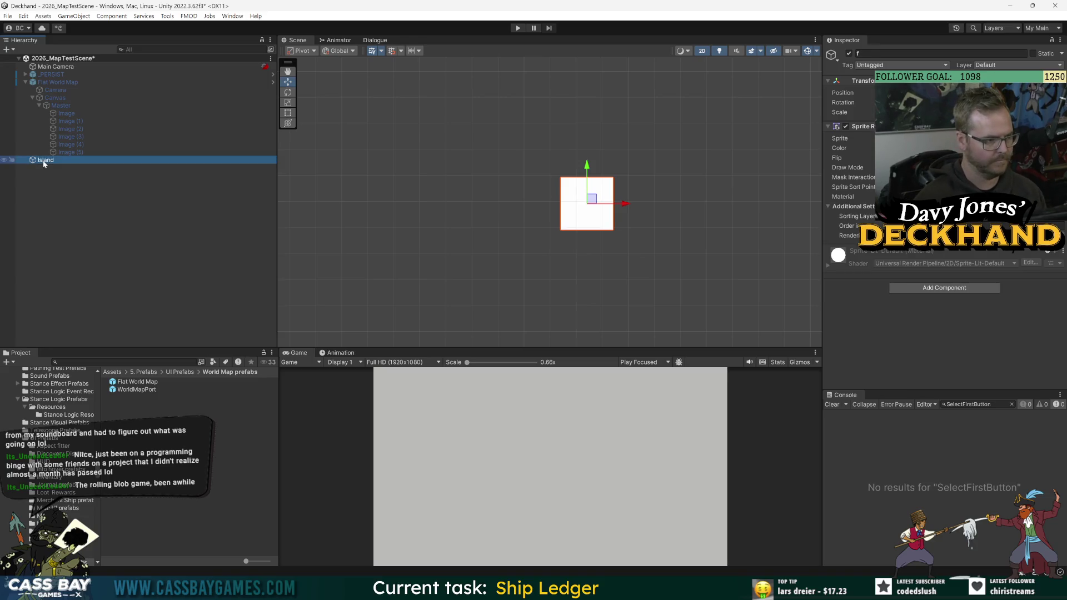
pyautogui.hotkey('alt', 'Tab')
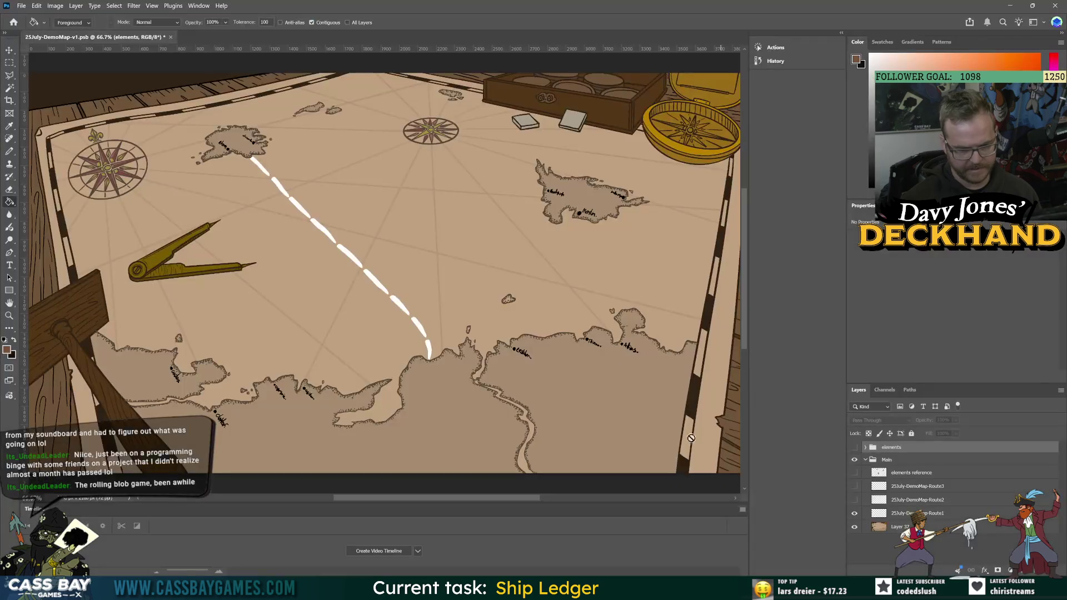
# Create a new 4096×4096 document and confirm its canvas size is 4096 pixels.
pyautogui.click(22, 7)
pyautogui.click(30, 17)
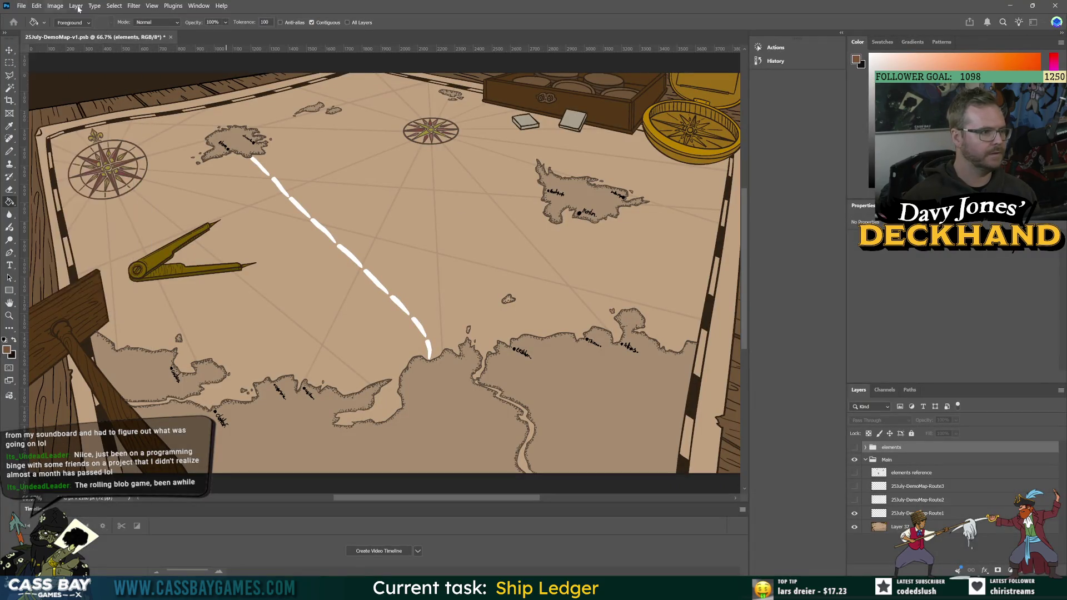
pyautogui.click(982, 321)
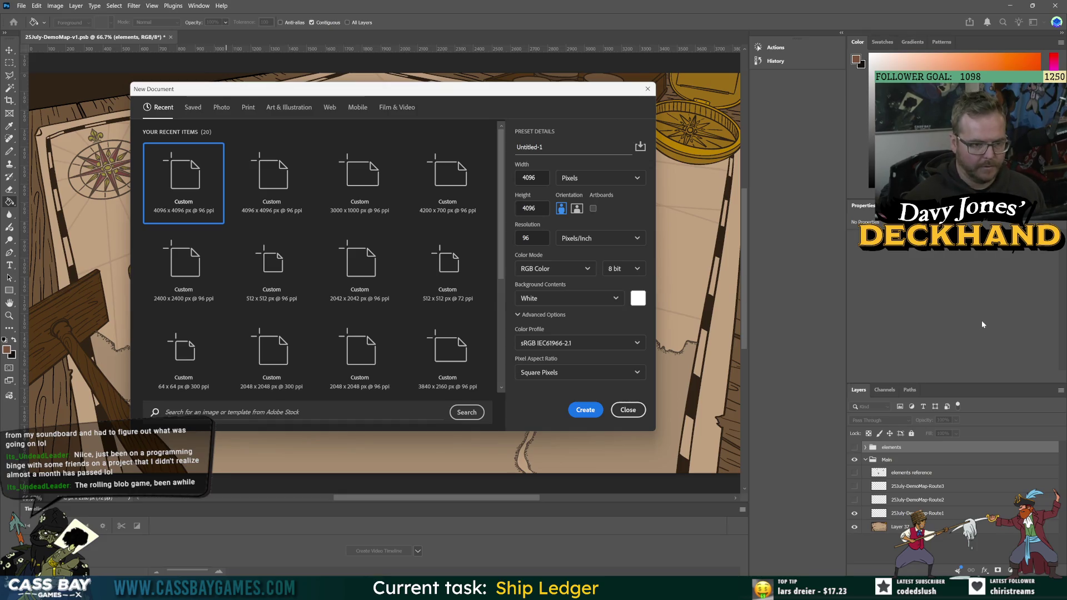
pyautogui.press('Return')
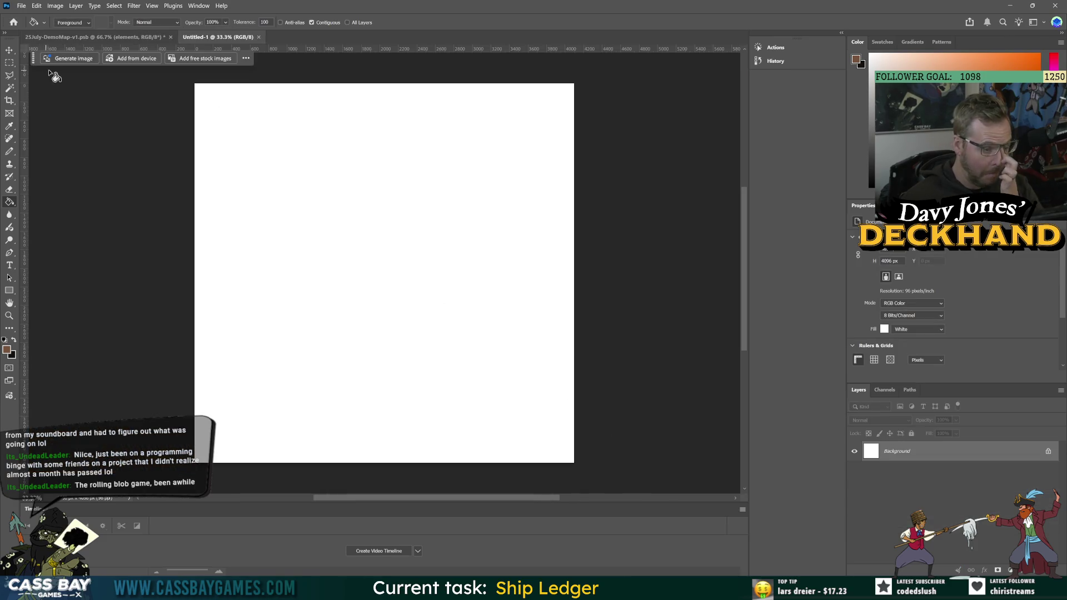
pyautogui.click(21, 6)
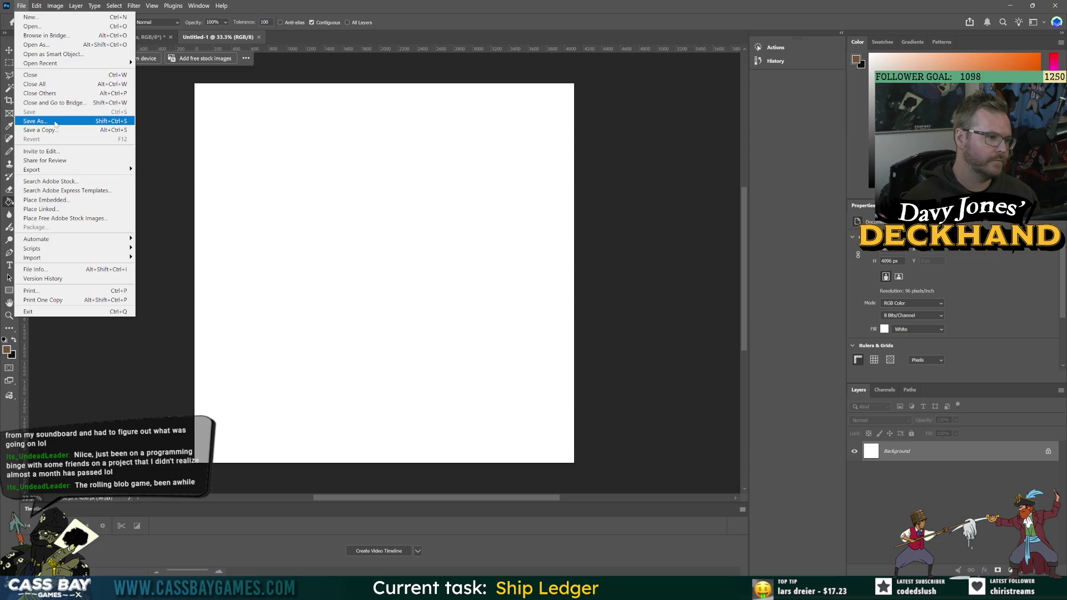
pyautogui.moveTo(37, 6)
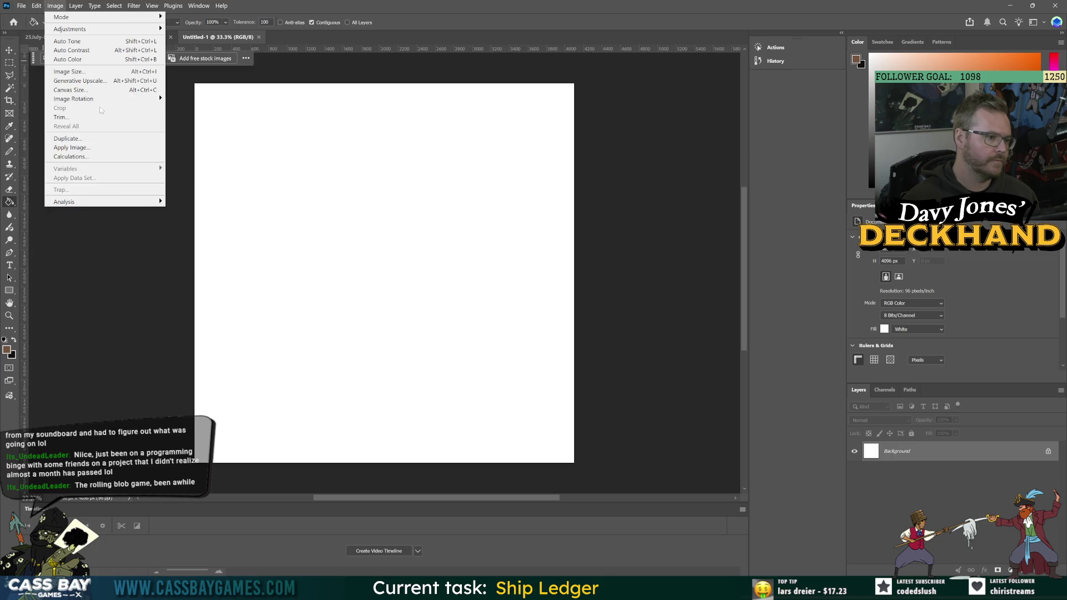
pyautogui.click(70, 90)
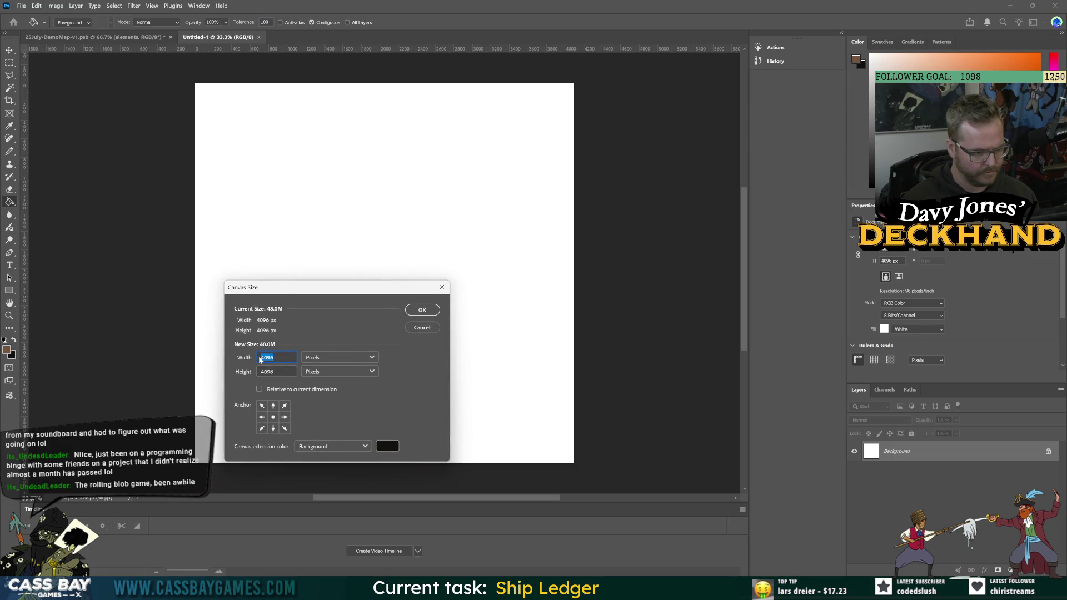
pyautogui.hotkey('alt', 'Tab')
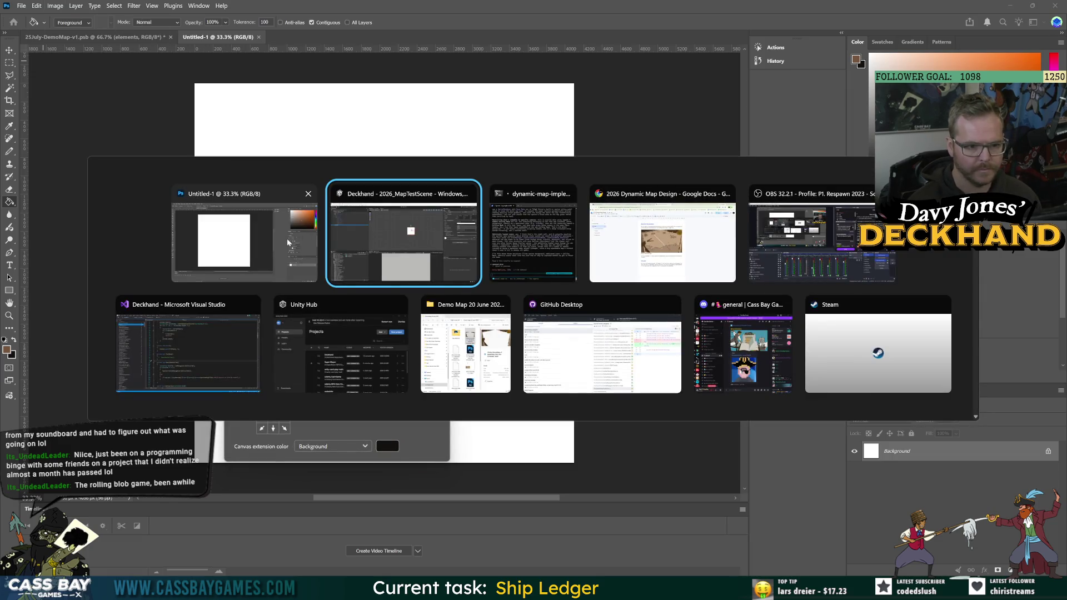
pyautogui.click(287, 241)
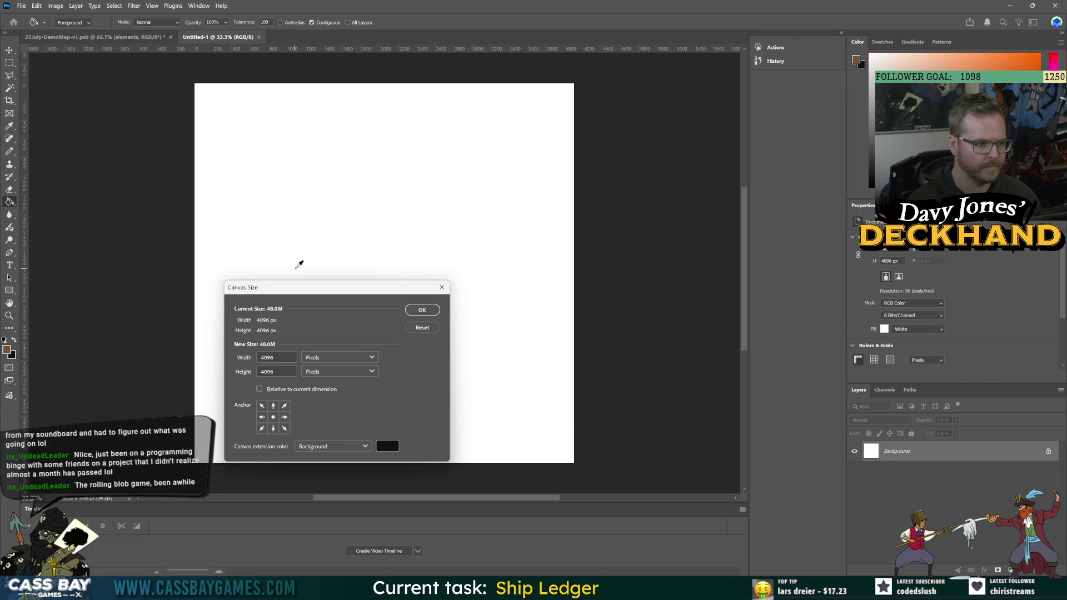
pyautogui.click(426, 309)
# Save the document as MapTest_Islands and convert the Background into Layer 0.
pyautogui.click(21, 5)
pyautogui.click(95, 123)
pyautogui.write('MapTest_Sslands')
pyautogui.press('Return')
pyautogui.doubleClick(869, 456)
pyautogui.press('Return')
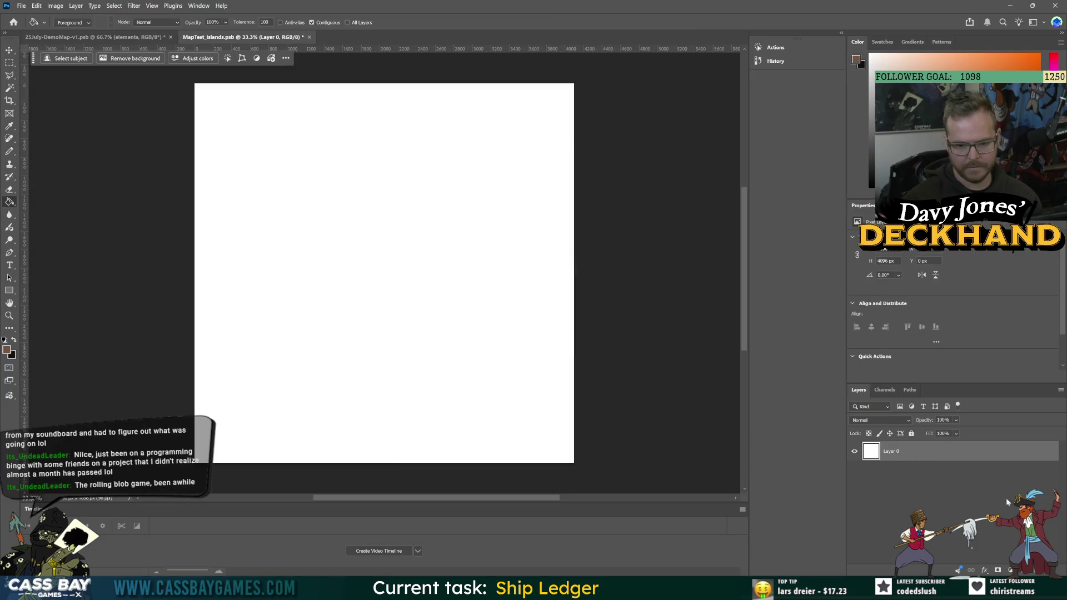
# Create a new empty layer with the Layers panel's New Layer button.
pyautogui.click(1038, 571)
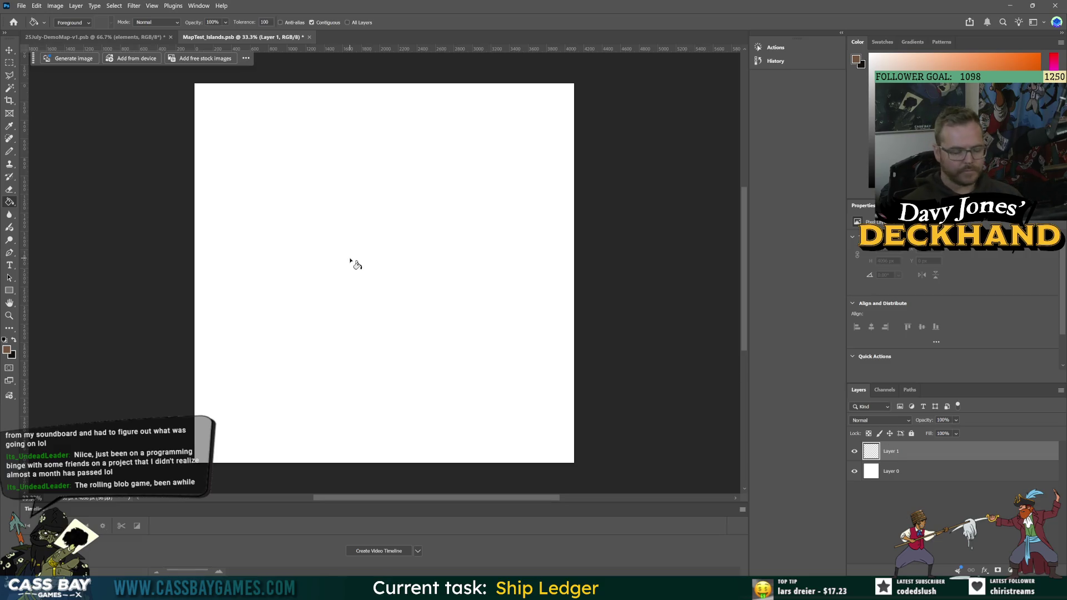
# Pencil-draw a large black island outline on Layer 1, fill it brown, and hide the layer.
pyautogui.press('b')
pyautogui.press('x')
pyautogui.moveTo(249, 223)
pyautogui.mouseDown()
pyautogui.moveTo(520, 263)
pyautogui.moveTo(497, 417)
pyautogui.moveTo(359, 392)
pyautogui.moveTo(276, 299)
pyautogui.moveTo(228, 218)
pyautogui.moveTo(250, 223)
pyautogui.mouseUp()
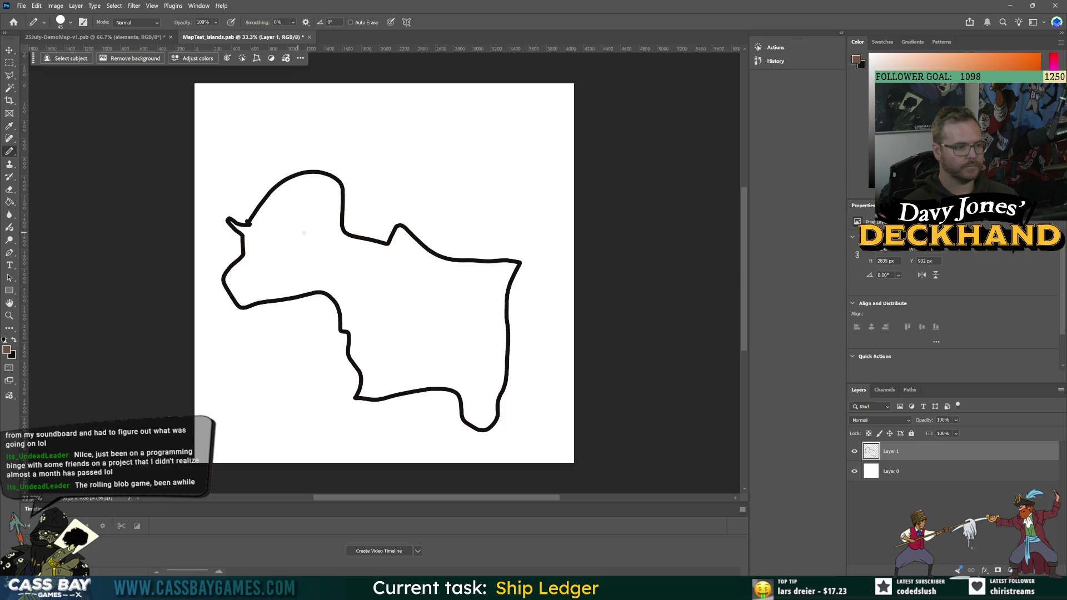
pyautogui.press('g')
pyautogui.press('x')
pyautogui.click(318, 247)
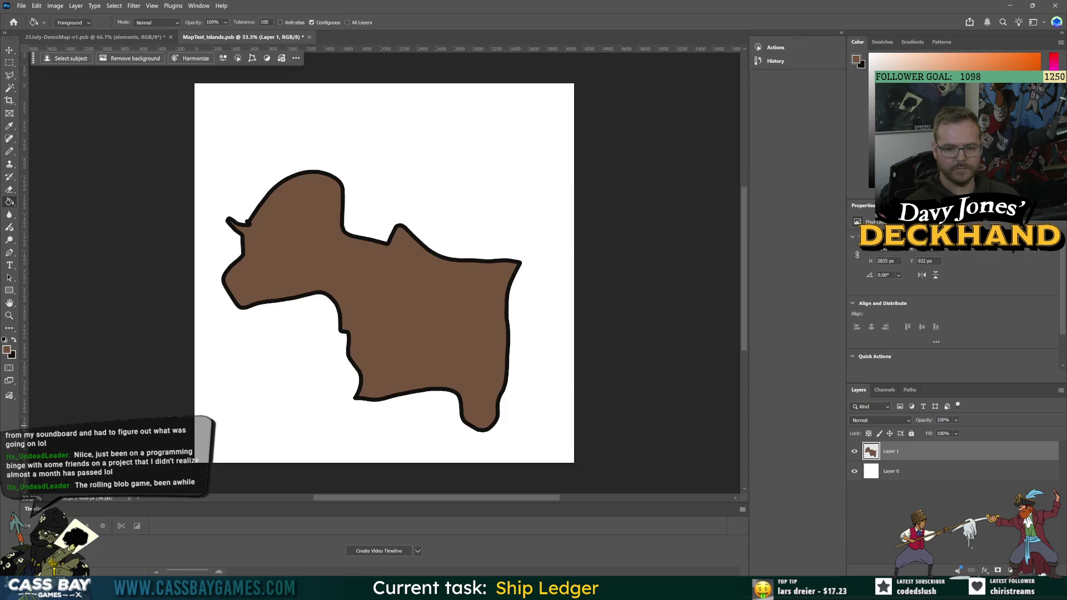
pyautogui.click(1043, 574)
# On a new Layer 2, draw a rounded and a smaller island, fill both brown, and hide it.
pyautogui.click(854, 471)
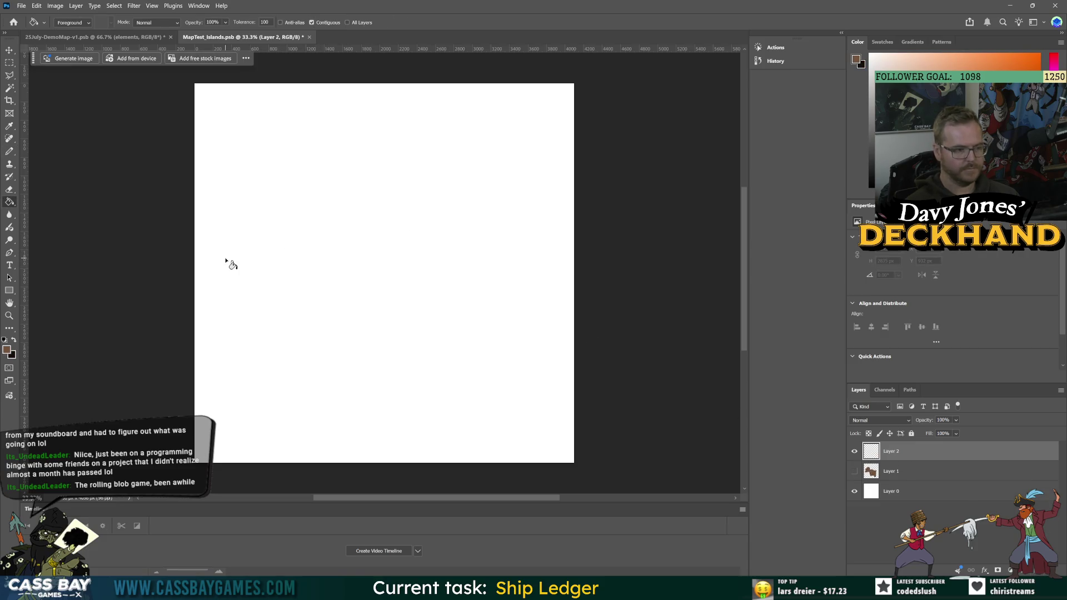
pyautogui.press('x')
pyautogui.press('b')
pyautogui.moveTo(335, 241)
pyautogui.mouseDown()
pyautogui.moveTo(389, 278)
pyautogui.moveTo(358, 328)
pyautogui.moveTo(311, 271)
pyautogui.moveTo(324, 251)
pyautogui.mouseUp()
pyautogui.moveTo(421, 247)
pyautogui.mouseDown()
pyautogui.moveTo(418, 271)
pyautogui.moveTo(456, 245)
pyautogui.moveTo(419, 249)
pyautogui.mouseUp()
pyautogui.press('g')
pyautogui.press('x')
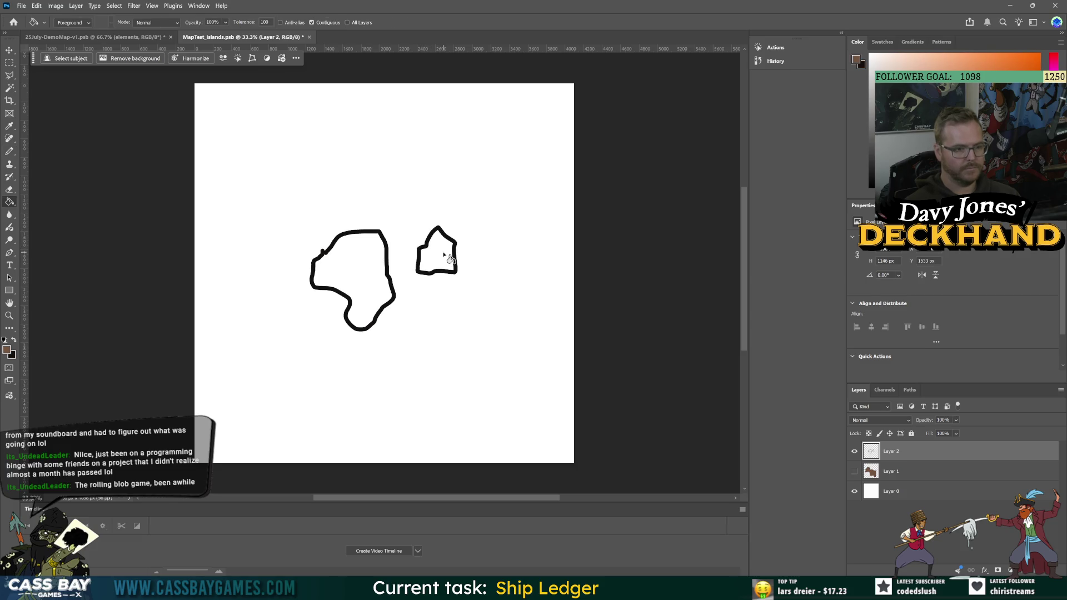
pyautogui.click(437, 255)
pyautogui.click(356, 278)
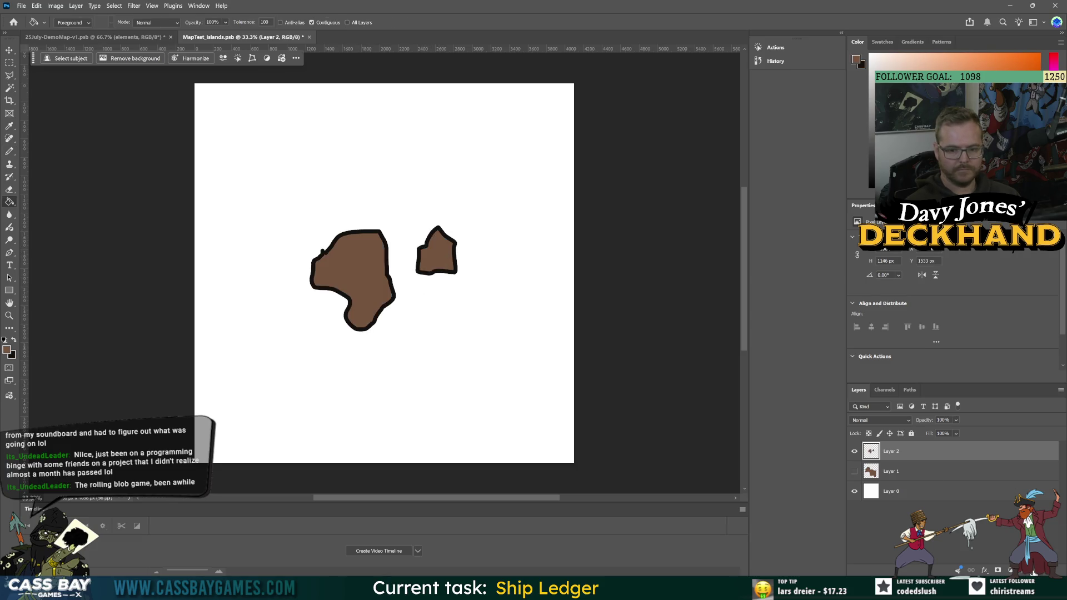
pyautogui.click(1037, 573)
# On a new Layer 3, draw a hooked island, fill it brown, hide it, and add Layer 4.
pyautogui.click(854, 472)
pyautogui.press('b')
pyautogui.press('x')
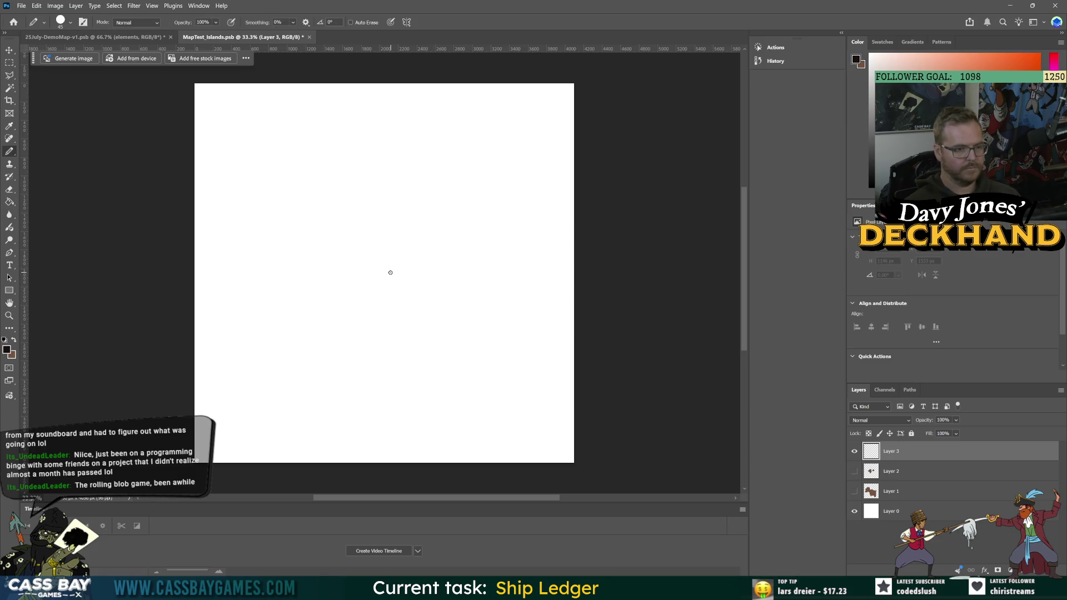
pyautogui.moveTo(267, 356)
pyautogui.mouseDown()
pyautogui.moveTo(293, 245)
pyautogui.moveTo(355, 148)
pyautogui.moveTo(485, 108)
pyautogui.moveTo(365, 255)
pyautogui.moveTo(410, 321)
pyautogui.moveTo(487, 333)
pyautogui.moveTo(281, 384)
pyautogui.moveTo(268, 354)
pyautogui.mouseUp()
pyautogui.press('x')
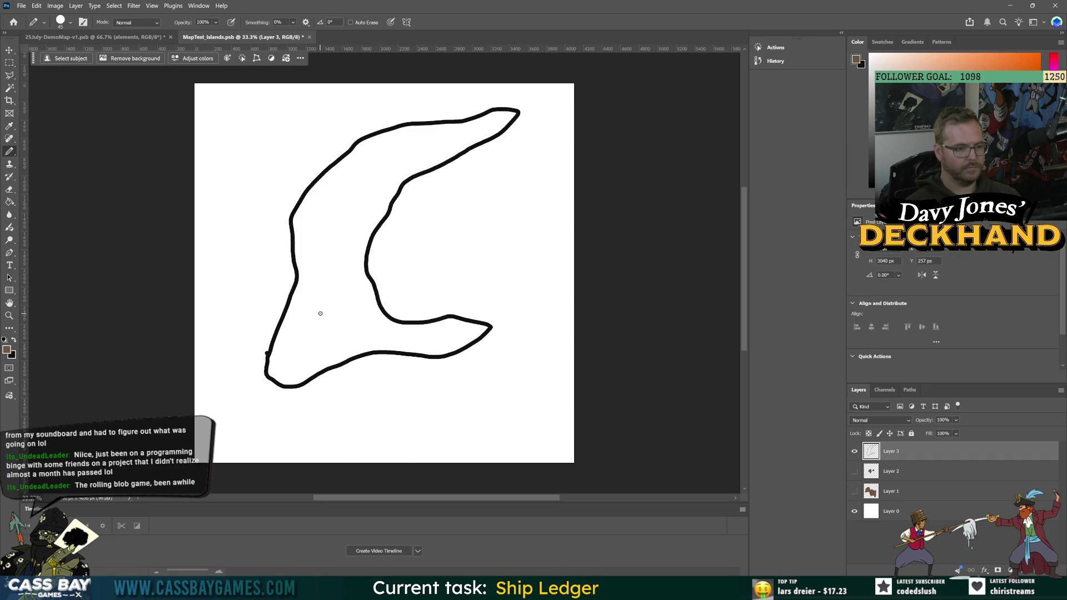
pyautogui.press('g')
pyautogui.click(327, 310)
pyautogui.click(854, 451)
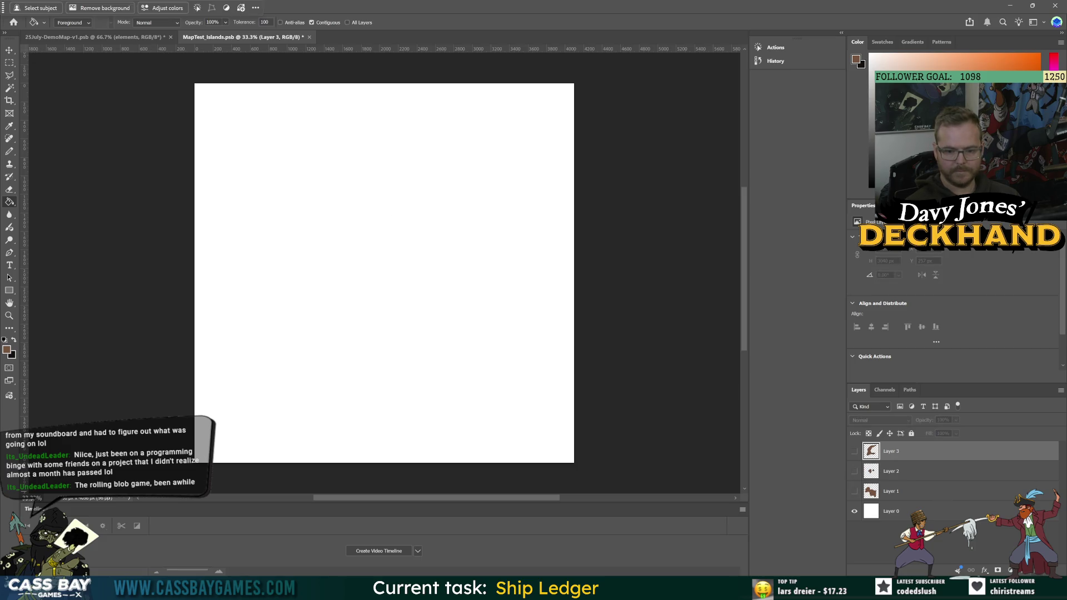
pyautogui.hotkey('ctrl', 'shift', 'alt', 'n')
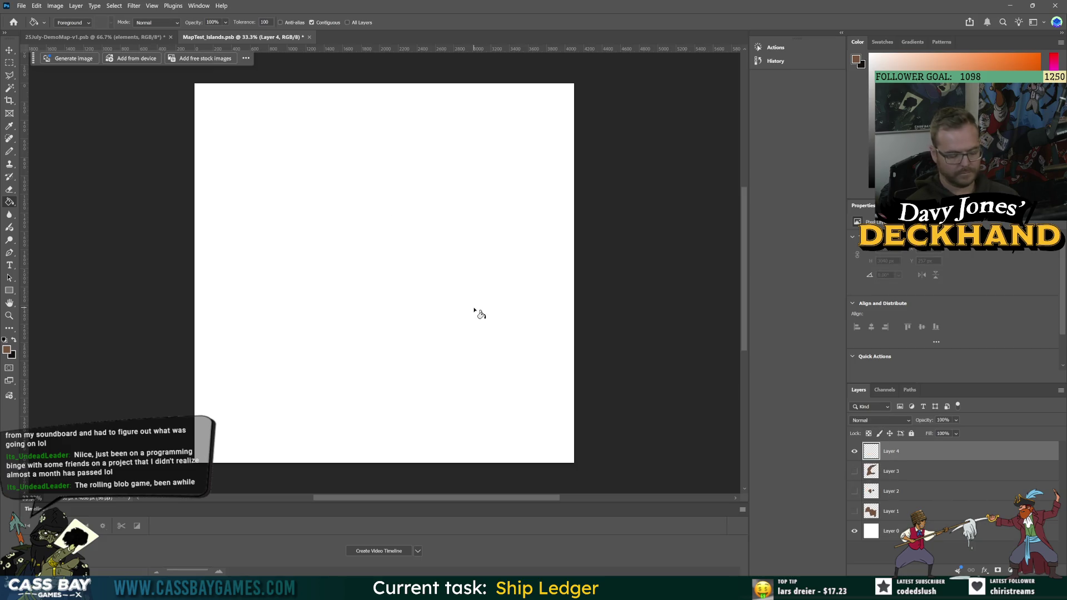
# Draw five black pencil island outlines on Layer 4.
pyautogui.press('b')
pyautogui.press('x')
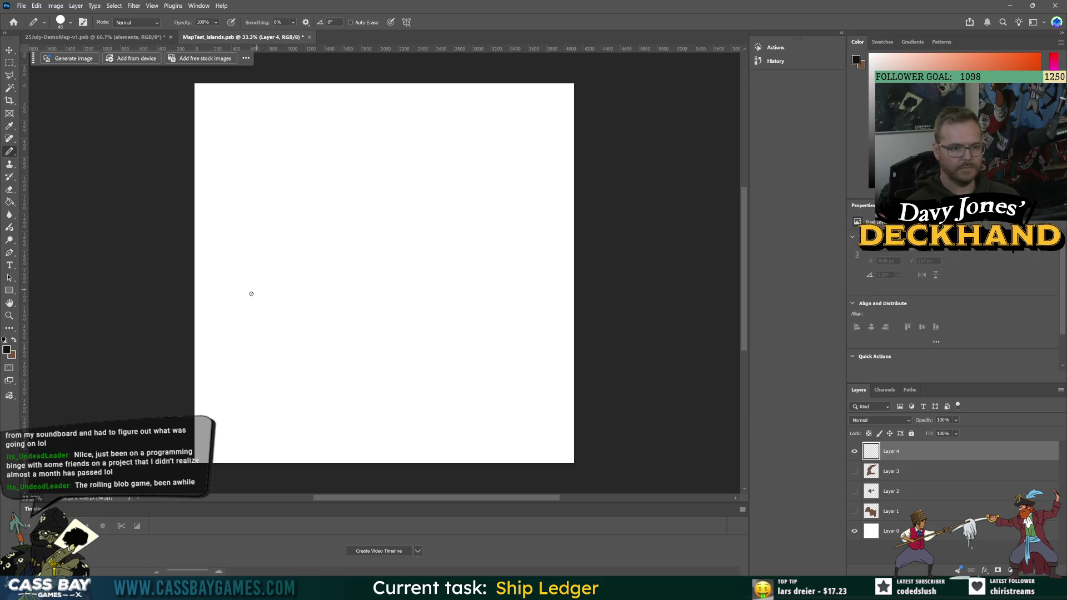
pyautogui.moveTo(261, 350)
pyautogui.mouseDown()
pyautogui.moveTo(291, 357)
pyautogui.moveTo(260, 349)
pyautogui.mouseUp()
pyautogui.moveTo(341, 303)
pyautogui.mouseDown()
pyautogui.moveTo(405, 242)
pyautogui.moveTo(358, 320)
pyautogui.moveTo(341, 303)
pyautogui.mouseUp()
pyautogui.moveTo(452, 235)
pyautogui.mouseDown()
pyautogui.moveTo(482, 210)
pyautogui.moveTo(445, 225)
pyautogui.moveTo(454, 236)
pyautogui.mouseUp()
pyautogui.moveTo(466, 325)
pyautogui.mouseDown()
pyautogui.moveTo(484, 300)
pyautogui.moveTo(489, 357)
pyautogui.moveTo(465, 327)
pyautogui.mouseUp()
pyautogui.moveTo(383, 362)
pyautogui.mouseDown()
pyautogui.moveTo(441, 364)
pyautogui.moveTo(392, 389)
pyautogui.moveTo(374, 366)
pyautogui.moveTo(387, 359)
pyautogui.mouseUp()
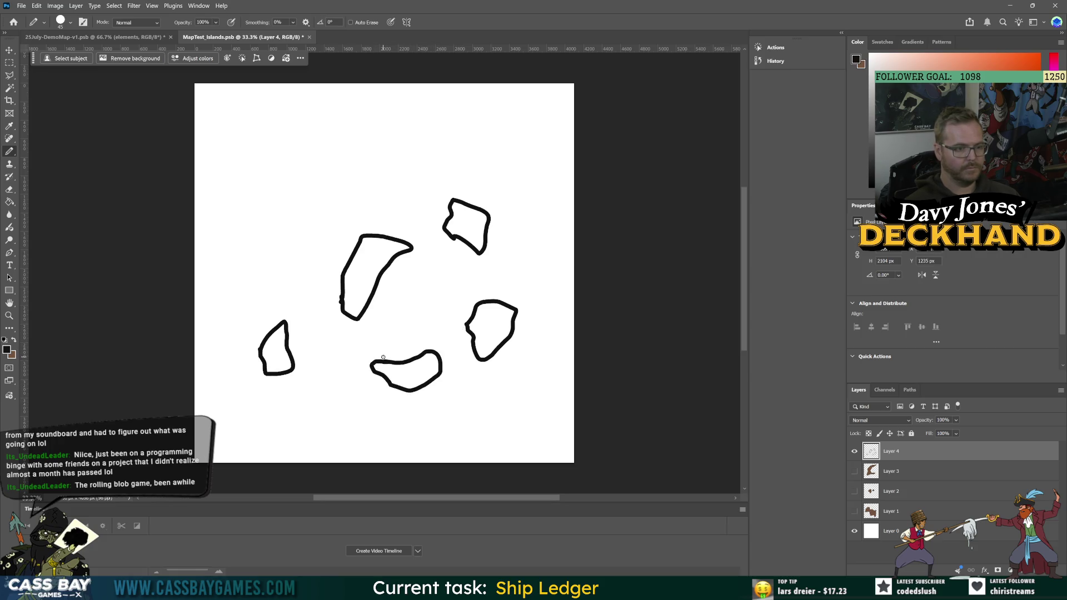
# Paint-bucket fill the five Layer 4 islands brown.
pyautogui.press('g')
pyautogui.press('x')
pyautogui.click(367, 275)
pyautogui.click(467, 225)
pyautogui.click(492, 327)
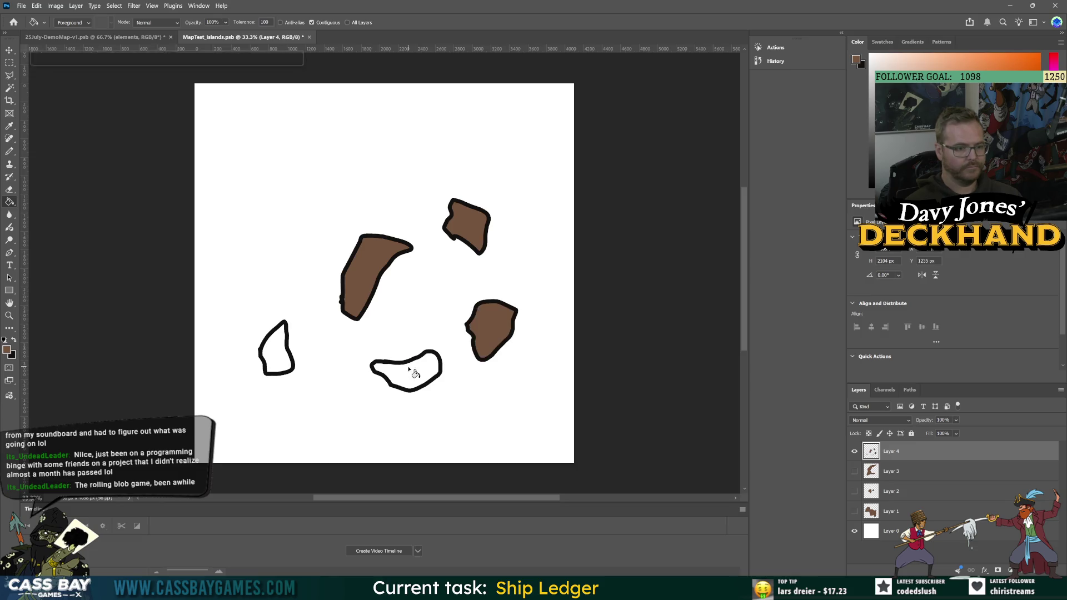
pyautogui.click(411, 370)
pyautogui.click(274, 357)
# Add Layer 5 and outline four black islands, including a small Y-shaped one near the top.
pyautogui.hotkey('ctrl', ',')
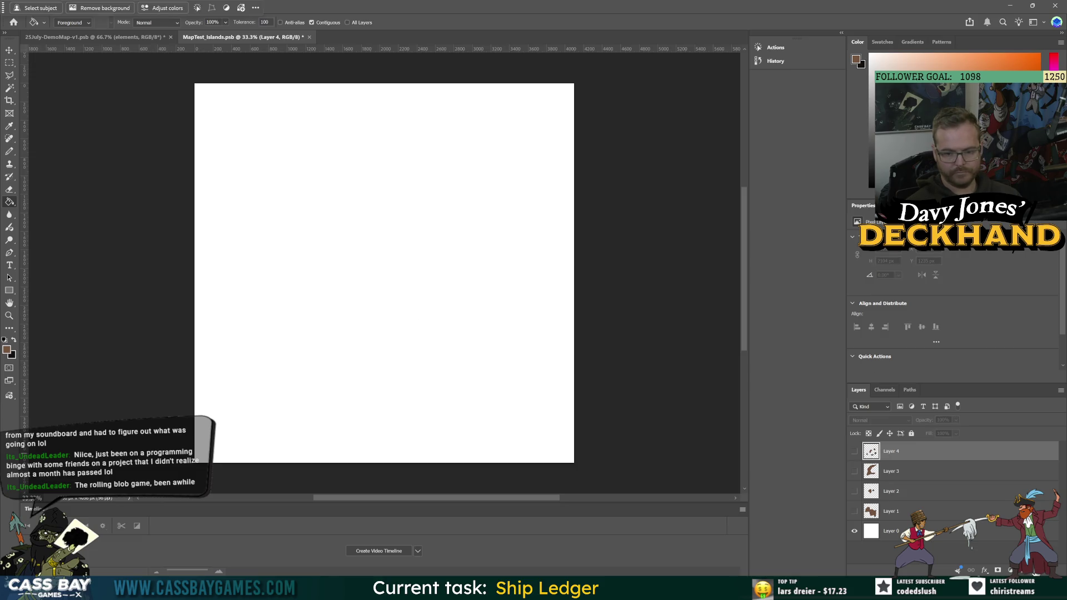
pyautogui.hotkey('ctrl', 'shift', 'alt', 'n')
pyautogui.press('b')
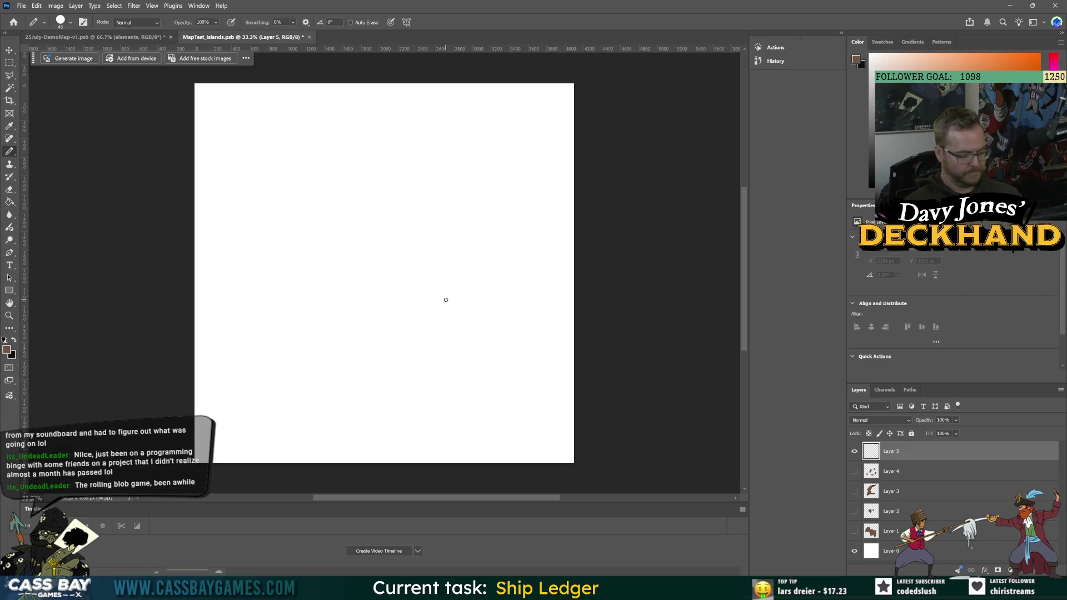
pyautogui.press('x')
pyautogui.moveTo(295, 329)
pyautogui.mouseDown()
pyautogui.moveTo(293, 205)
pyautogui.moveTo(380, 134)
pyautogui.moveTo(387, 148)
pyautogui.moveTo(339, 194)
pyautogui.moveTo(316, 257)
pyautogui.moveTo(313, 330)
pyautogui.mouseUp()
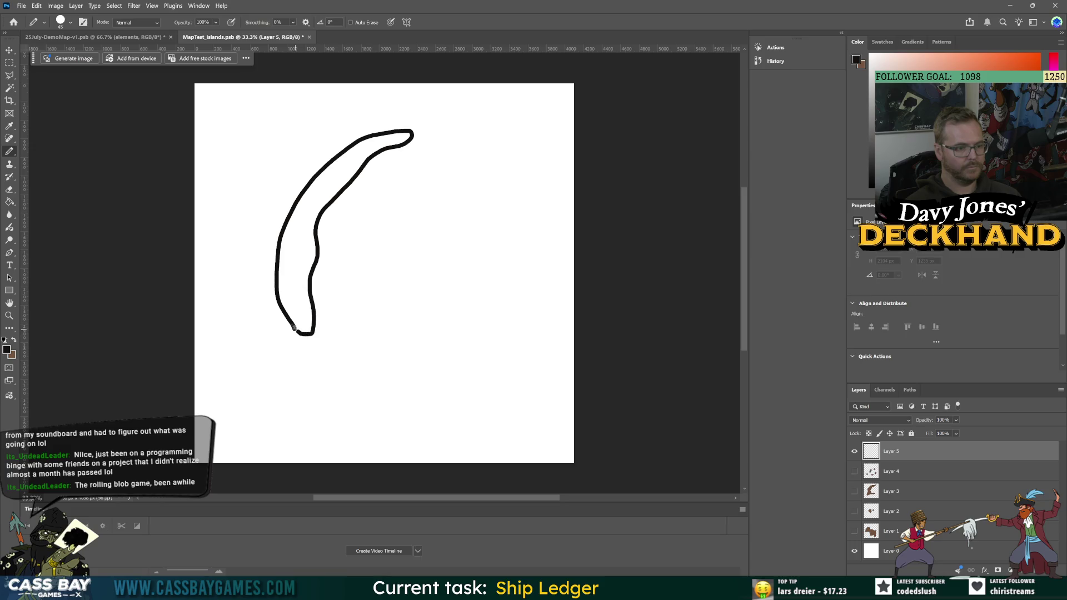
pyautogui.moveTo(490, 346)
pyautogui.mouseDown()
pyautogui.moveTo(504, 271)
pyautogui.moveTo(484, 211)
pyautogui.moveTo(520, 229)
pyautogui.moveTo(553, 296)
pyautogui.moveTo(506, 361)
pyautogui.moveTo(484, 357)
pyautogui.moveTo(490, 342)
pyautogui.mouseUp()
pyautogui.moveTo(416, 274)
pyautogui.mouseDown()
pyautogui.moveTo(445, 253)
pyautogui.moveTo(419, 305)
pyautogui.moveTo(419, 271)
pyautogui.mouseUp()
pyautogui.moveTo(453, 160)
pyautogui.mouseDown()
pyautogui.moveTo(457, 142)
pyautogui.moveTo(464, 161)
pyautogui.moveTo(449, 183)
pyautogui.moveTo(439, 161)
pyautogui.mouseUp()
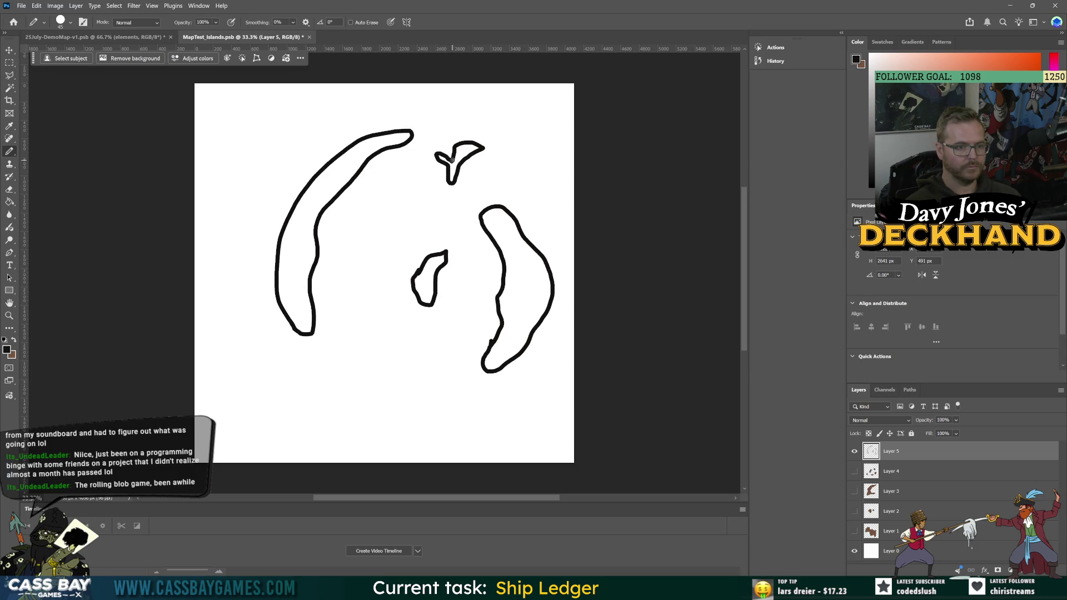
# Fill the four Layer 5 islands brown, then hide Layer 5.
pyautogui.press('x')
pyautogui.press('g')
pyautogui.click(455, 161)
pyautogui.click(506, 258)
pyautogui.click(431, 287)
pyautogui.click(313, 220)
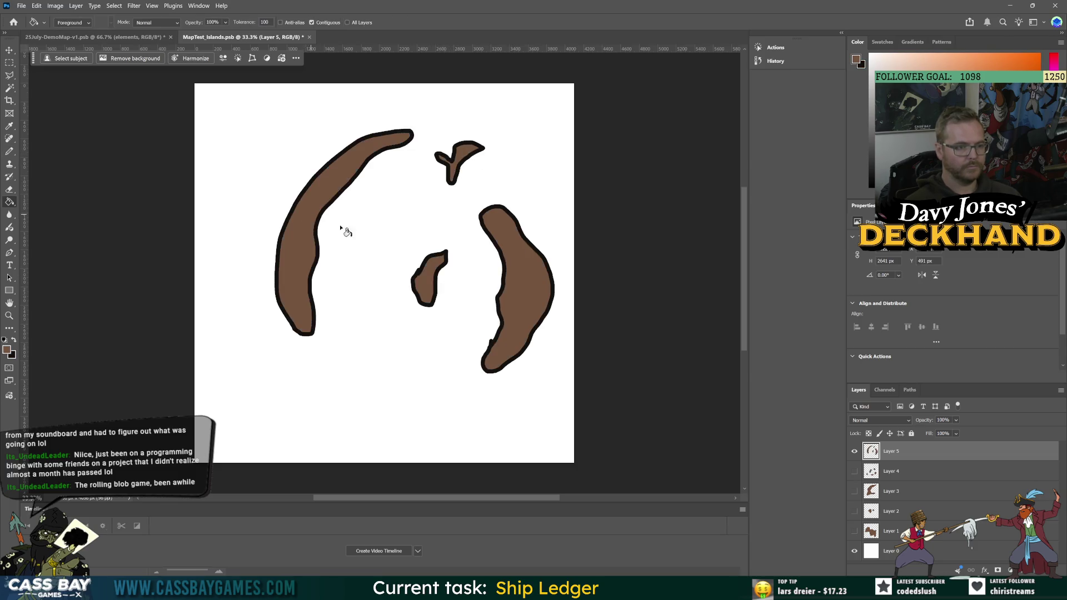
pyautogui.click(855, 452)
# Add Layer 6 and outline four black islands, from the lower right to the top left.
pyautogui.hotkey('ctrl', 'shift', 'alt', 'n')
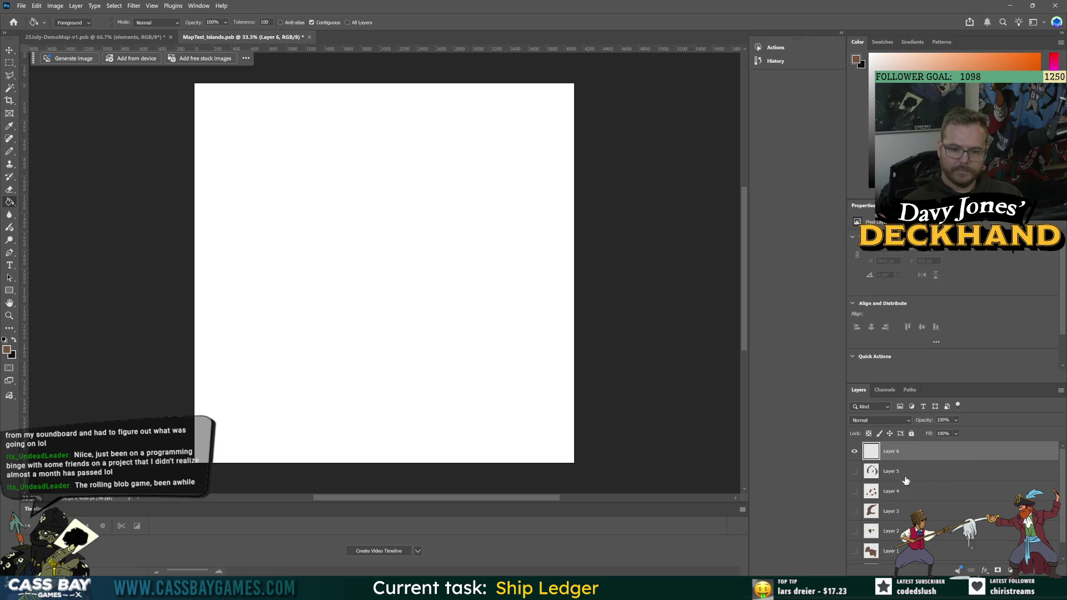
pyautogui.press('b')
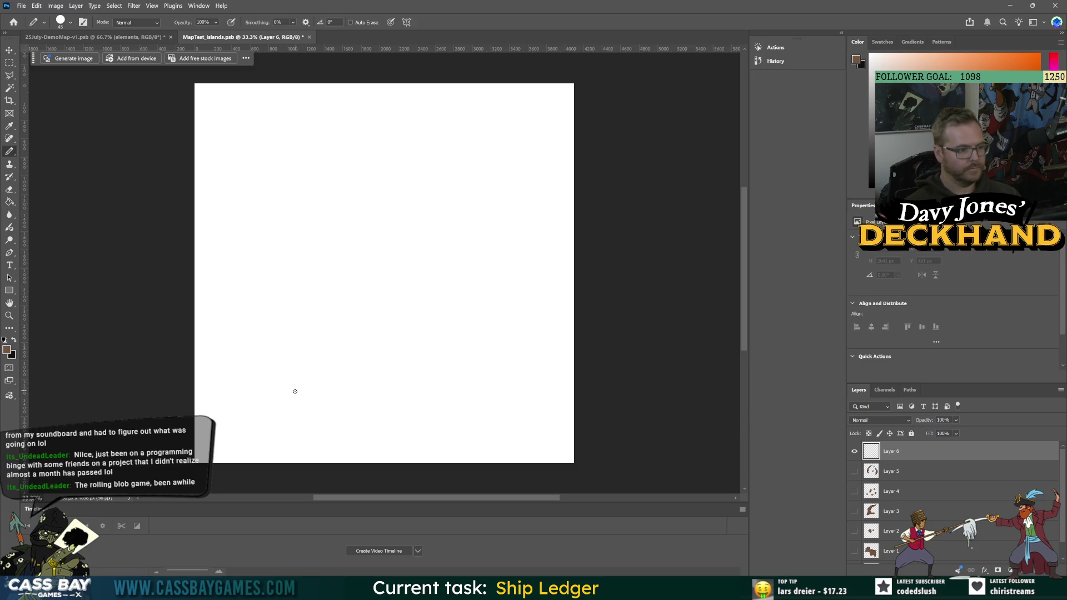
pyautogui.moveTo(503, 406)
pyautogui.mouseDown()
pyautogui.moveTo(485, 426)
pyautogui.moveTo(510, 448)
pyautogui.mouseUp()
pyautogui.hotkey('ctrl', 'z')
pyautogui.press('x')
pyautogui.click(510, 443)
pyautogui.moveTo(510, 442)
pyautogui.mouseDown()
pyautogui.moveTo(553, 403)
pyautogui.moveTo(520, 450)
pyautogui.moveTo(510, 443)
pyautogui.mouseUp()
pyautogui.moveTo(475, 367)
pyautogui.mouseDown()
pyautogui.moveTo(474, 336)
pyautogui.moveTo(503, 346)
pyautogui.moveTo(476, 366)
pyautogui.mouseUp()
pyautogui.moveTo(321, 203)
pyautogui.mouseDown()
pyautogui.moveTo(442, 255)
pyautogui.moveTo(391, 337)
pyautogui.moveTo(341, 274)
pyautogui.moveTo(327, 221)
pyautogui.mouseUp()
pyautogui.moveTo(314, 144)
pyautogui.mouseDown()
pyautogui.moveTo(273, 169)
pyautogui.moveTo(240, 147)
pyautogui.moveTo(266, 109)
pyautogui.moveTo(310, 134)
pyautogui.mouseUp()
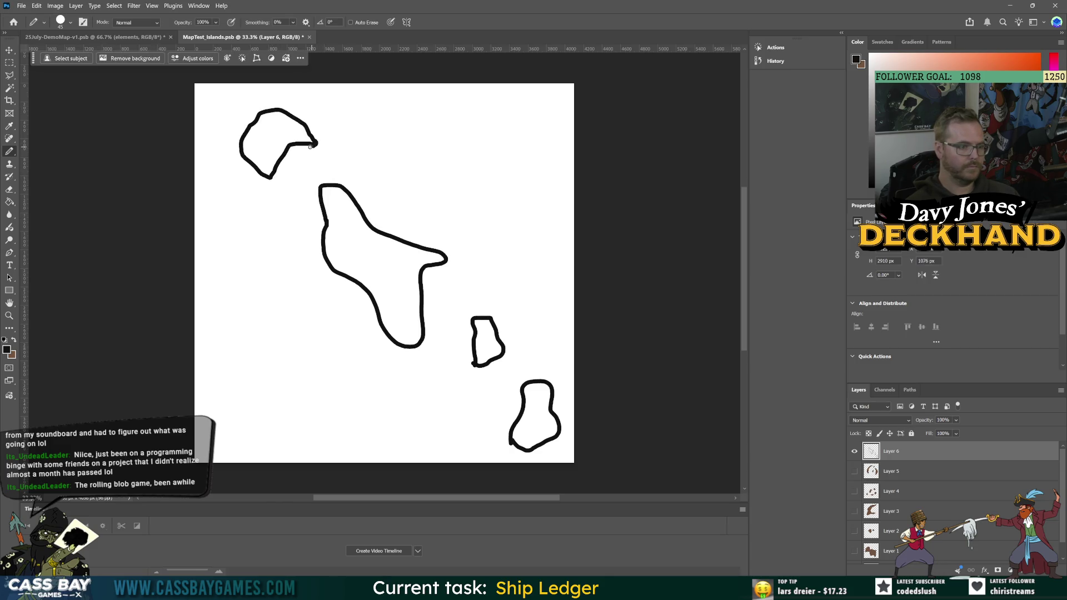
# Fill the four Layer 6 islands brown, then hide Layer 6.
pyautogui.press('g')
pyautogui.press('x')
pyautogui.click(282, 143)
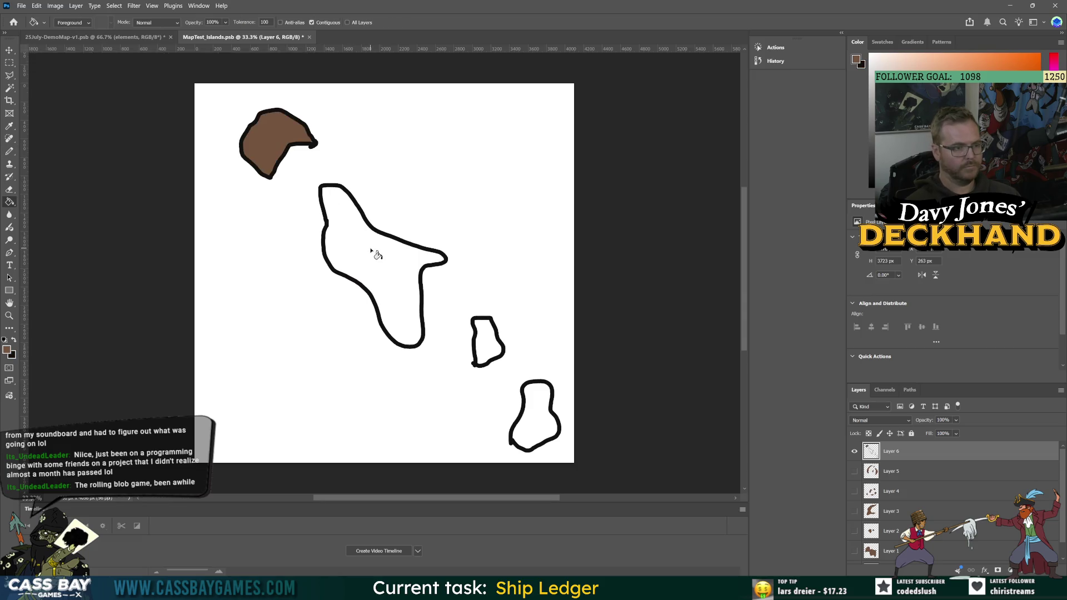
pyautogui.click(374, 253)
pyautogui.click(488, 342)
pyautogui.click(533, 409)
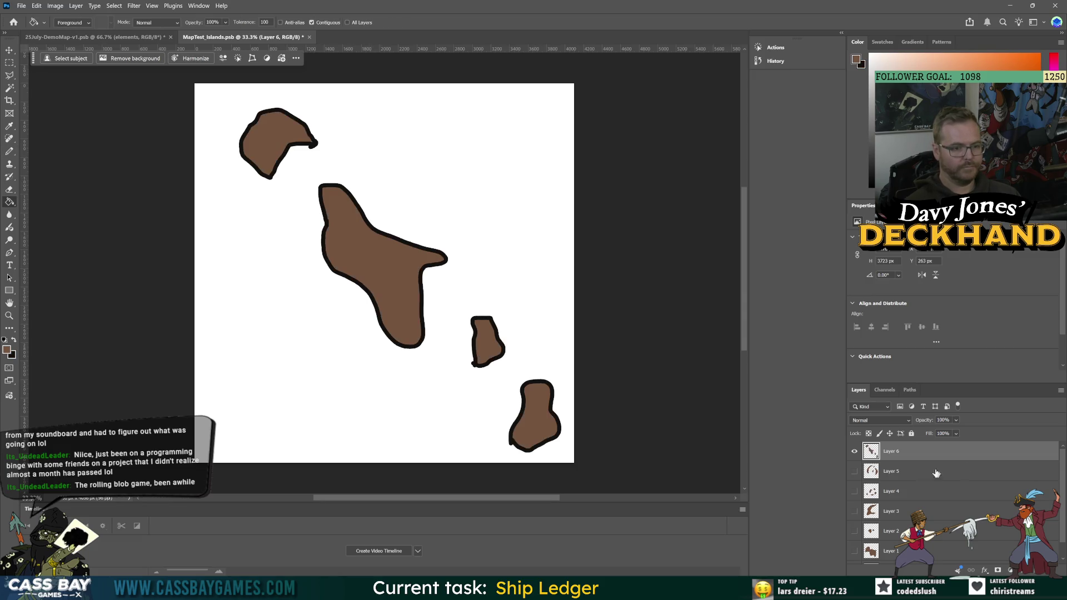
pyautogui.click(856, 452)
# Add Layer 7 with one brown-filled island, then hide Layer 7.
pyautogui.hotkey('ctrl', 'shift', 'alt', 'n')
pyautogui.press('b')
pyautogui.moveTo(342, 265)
pyautogui.mouseDown()
pyautogui.moveTo(373, 208)
pyautogui.moveTo(409, 192)
pyautogui.moveTo(422, 273)
pyautogui.moveTo(341, 259)
pyautogui.moveTo(352, 227)
pyautogui.mouseUp()
pyautogui.hotkey('ctrl', 'z')
pyautogui.press('d')
pyautogui.press('x')
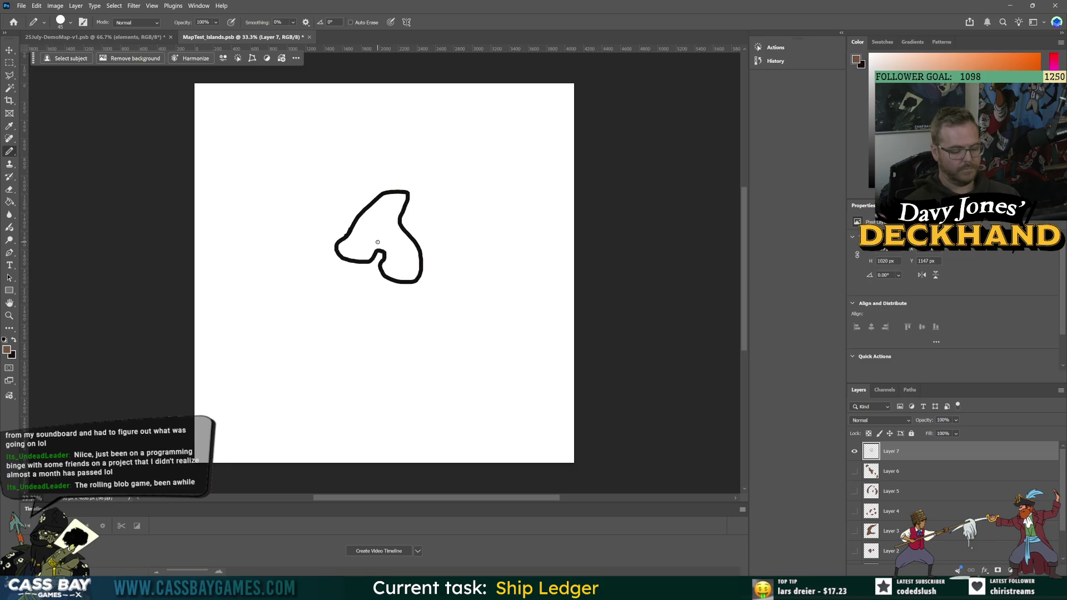
pyautogui.press('g')
pyautogui.click(378, 237)
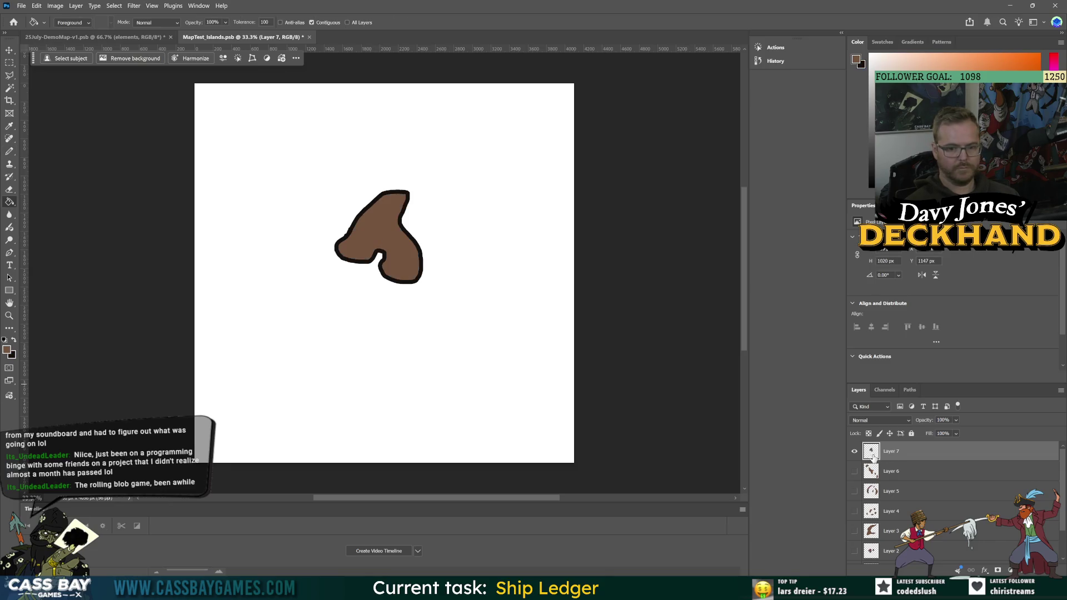
pyautogui.click(855, 455)
# Delete the white Layer 0 background, make Layers 1–7 visible, and save.
pyautogui.scroll(-2, 855, 455)
pyautogui.hotkey('ctrl', 's')
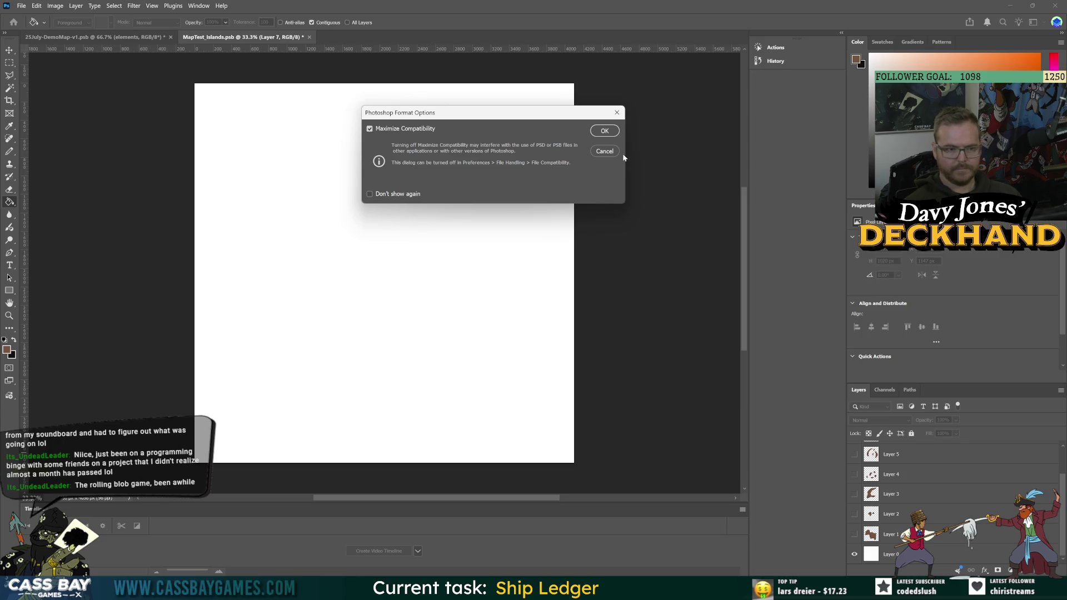
pyautogui.press('Return')
pyautogui.moveTo(872, 555)
pyautogui.mouseDown()
pyautogui.moveTo(990, 550)
pyautogui.moveTo(1006, 569)
pyautogui.moveTo(1057, 570)
pyautogui.mouseUp()
pyautogui.hotkey('ctrl', 's')
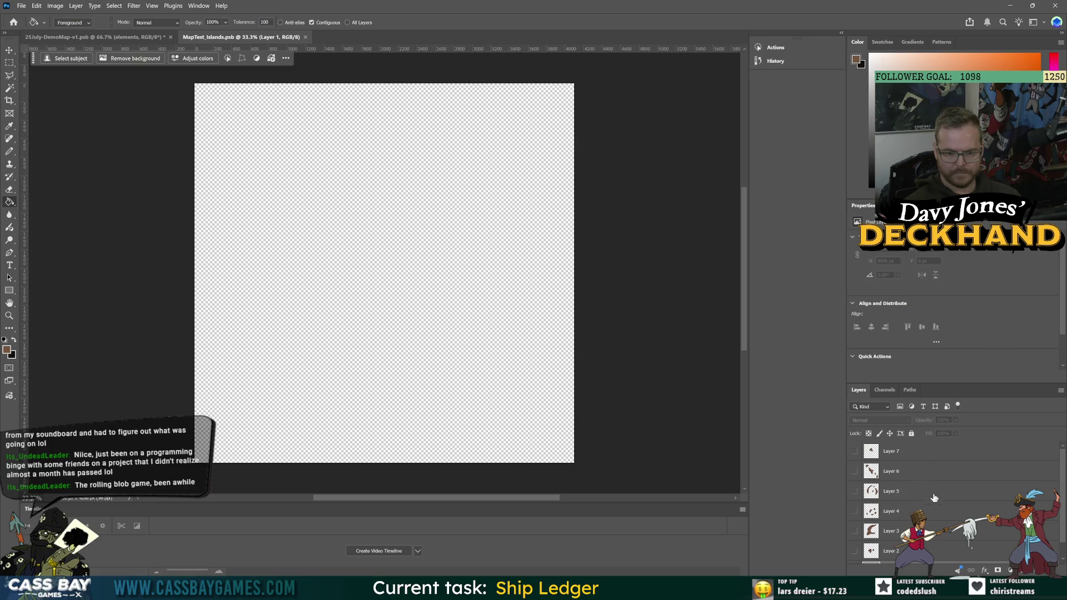
pyautogui.moveTo(855, 554); pyautogui.dragTo(860, 458)
pyautogui.hotkey('ctrl', 's')
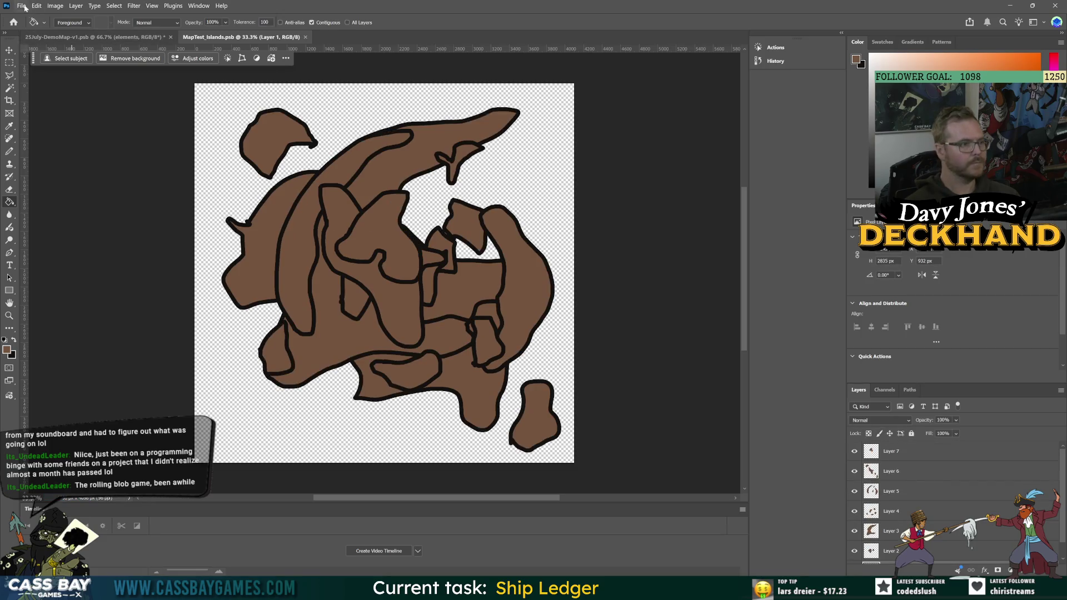
# Generate the MapTest_Islands.psb Sheet with the Sprite Sheet Generator script at default settings.
pyautogui.click(21, 6)
pyautogui.moveTo(64, 170)
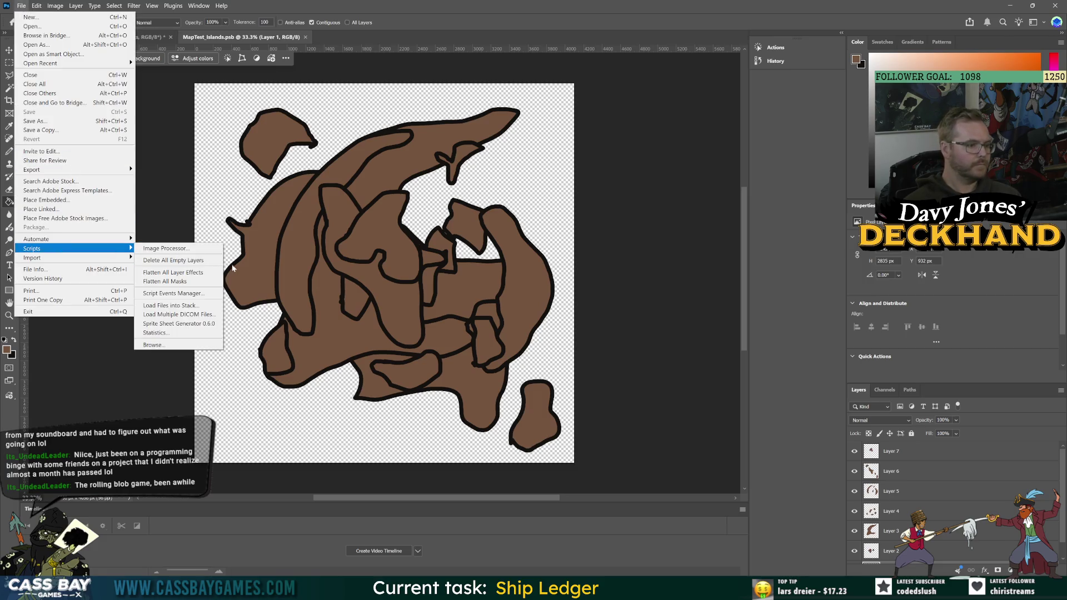
pyautogui.click(177, 328)
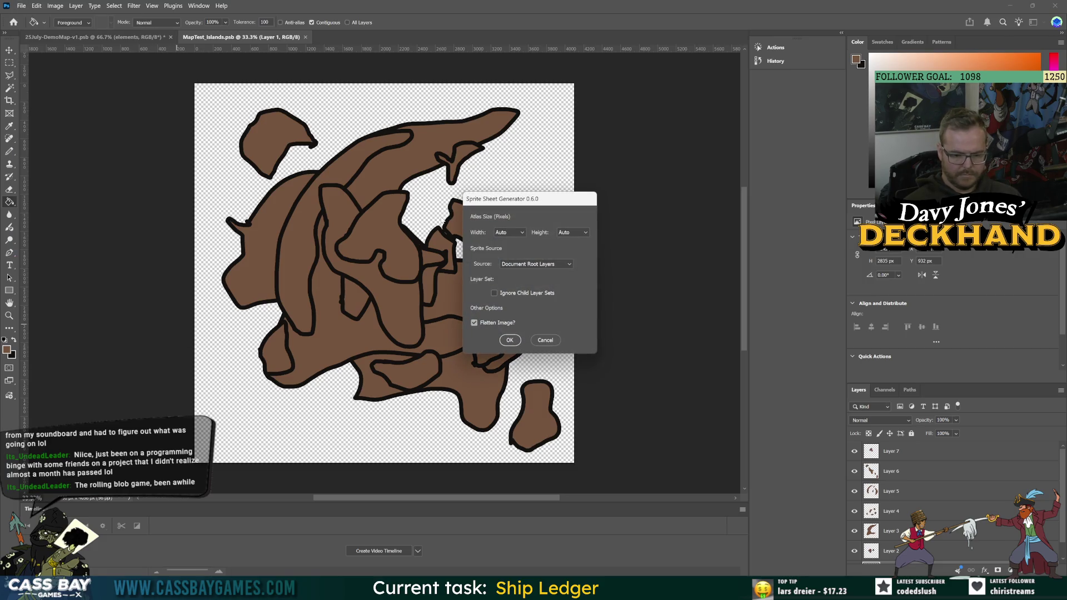
pyautogui.click(510, 340)
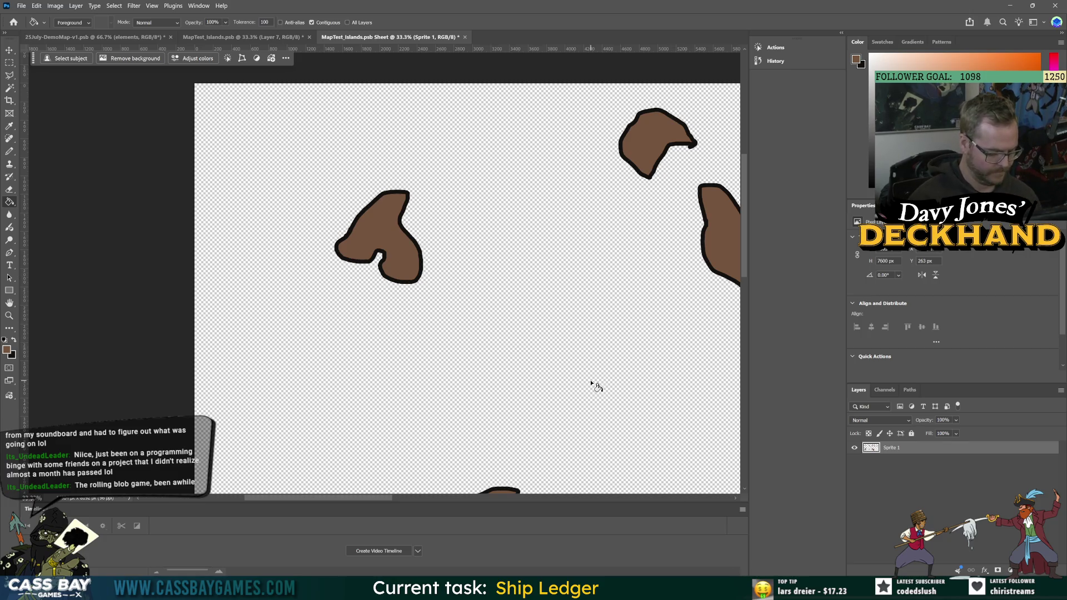
# Set the canvas height to 16384 px with a top-left anchor.
pyautogui.scroll(-5, 593, 383)
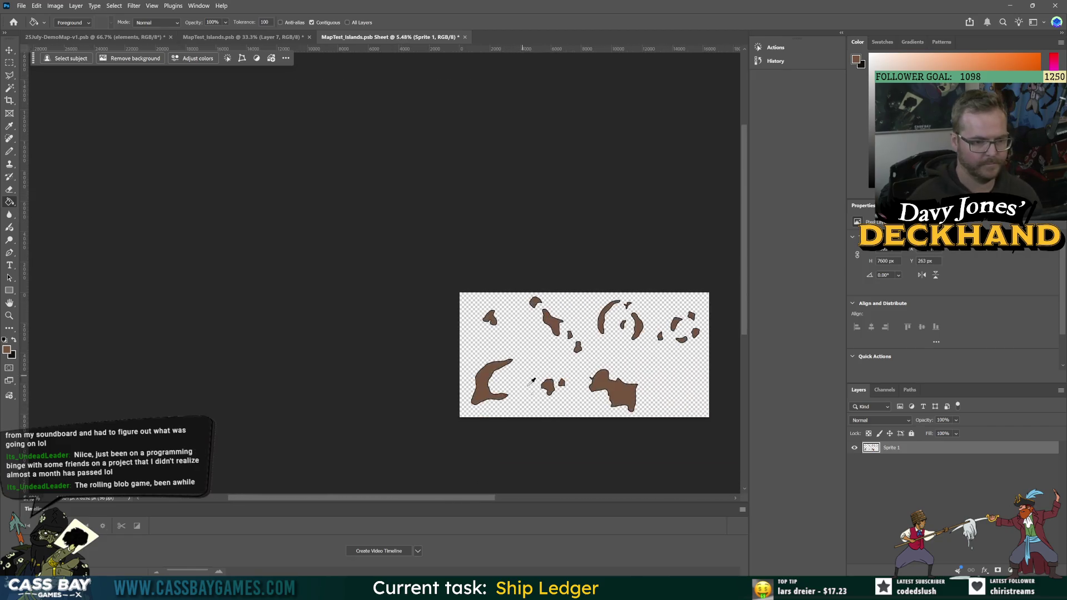
pyautogui.click(55, 6)
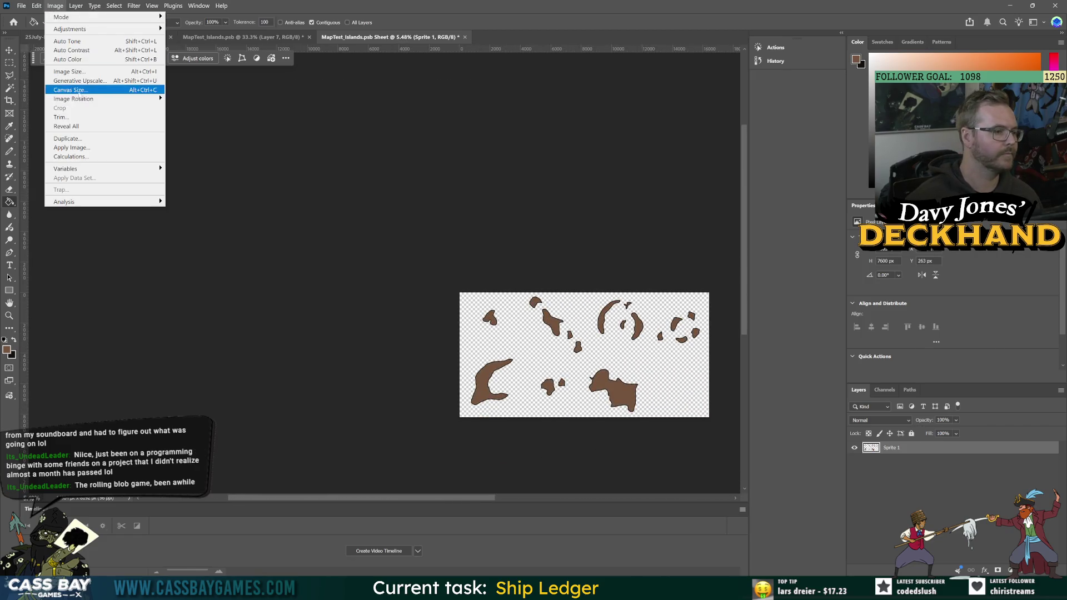
pyautogui.click(72, 95)
pyautogui.doubleClick(269, 372)
pyautogui.write('16384')
pyautogui.click(261, 406)
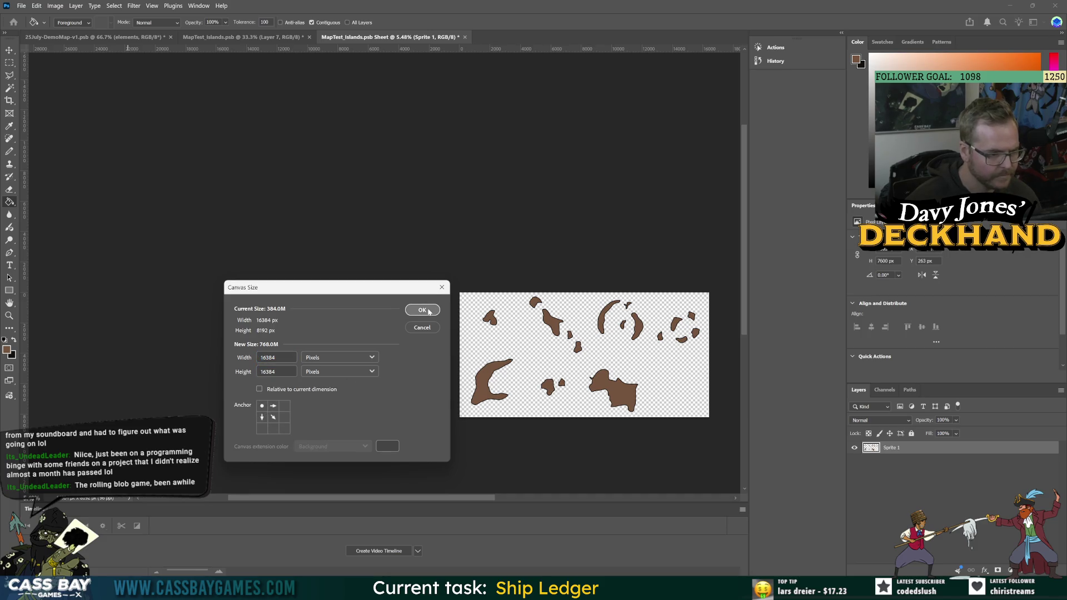
pyautogui.click(430, 312)
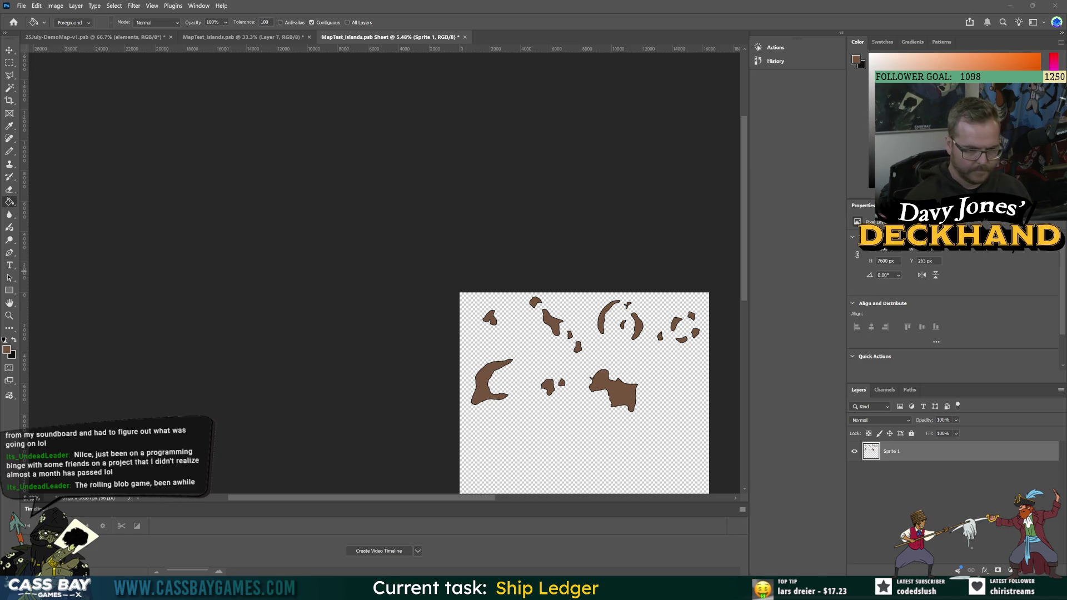
pyautogui.scroll(-3, 584, 389)
# Start a PNG Quick Export and browse from the project's Assets into 3. Art > UI Art.
pyautogui.click(22, 6)
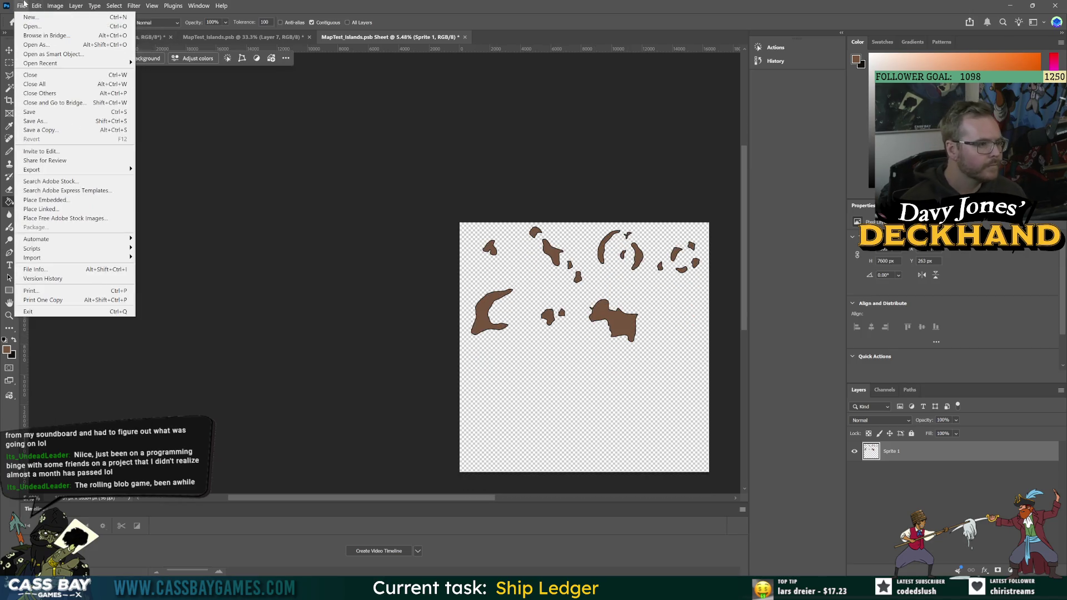
pyautogui.moveTo(111, 170)
pyautogui.click(181, 171)
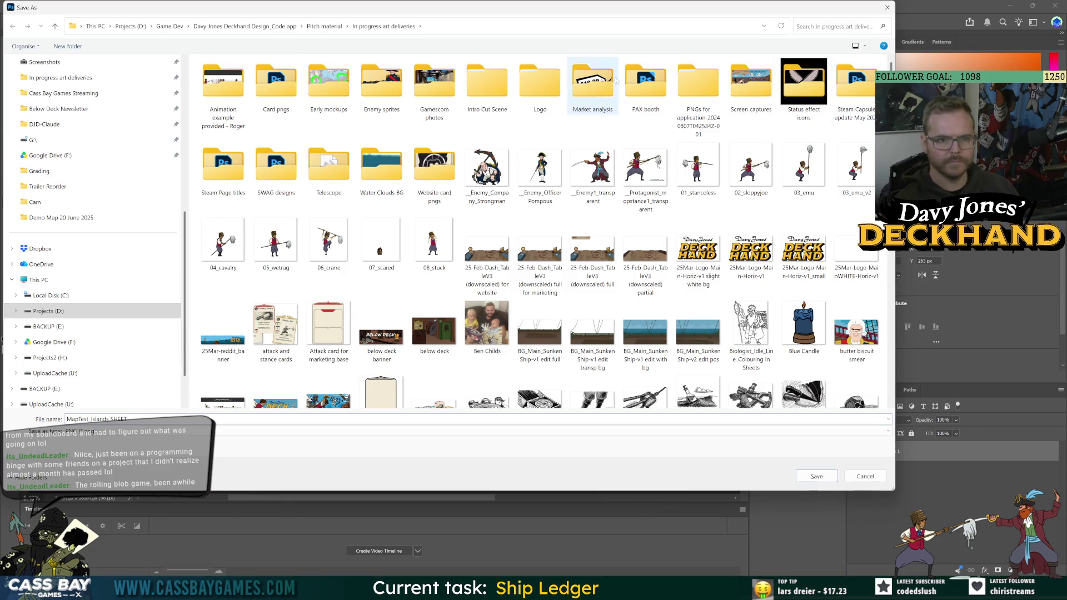
pyautogui.scroll(5, 89, 166)
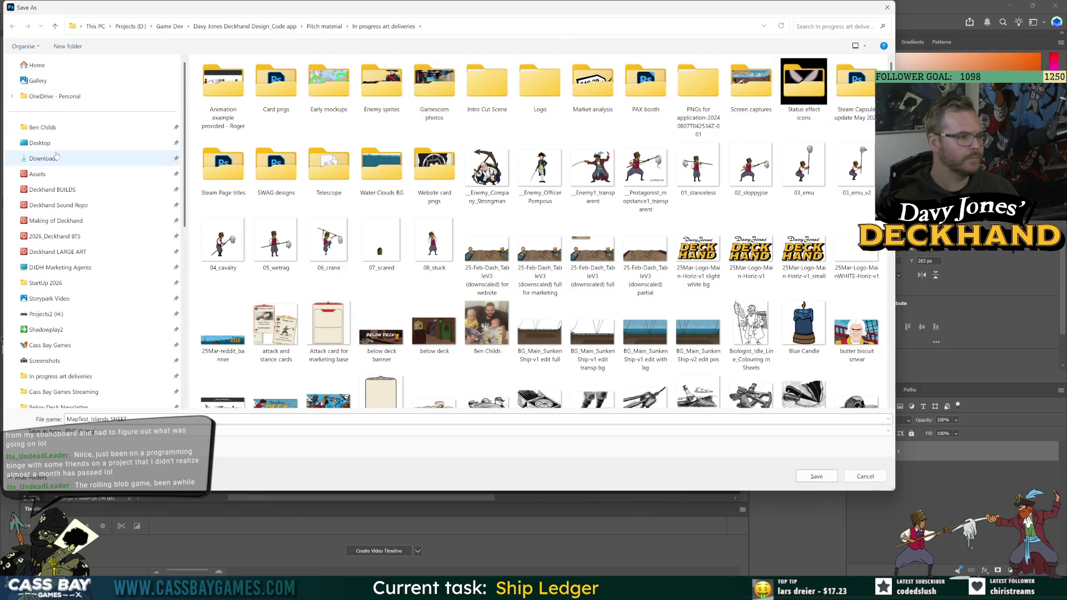
pyautogui.click(37, 174)
pyautogui.doubleClick(219, 105)
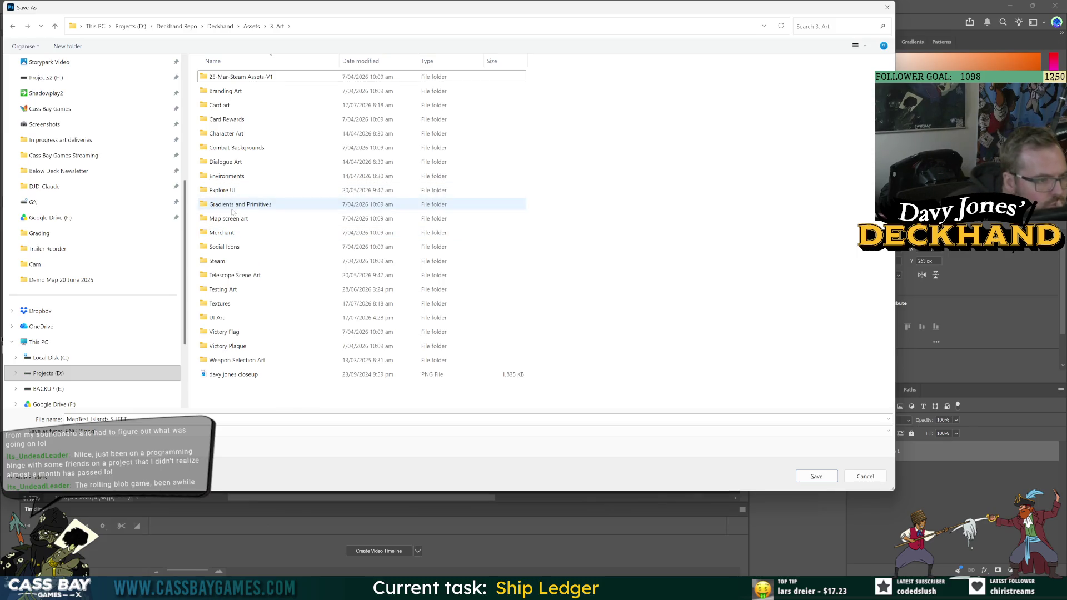
pyautogui.click(225, 319)
pyautogui.doubleClick(225, 319)
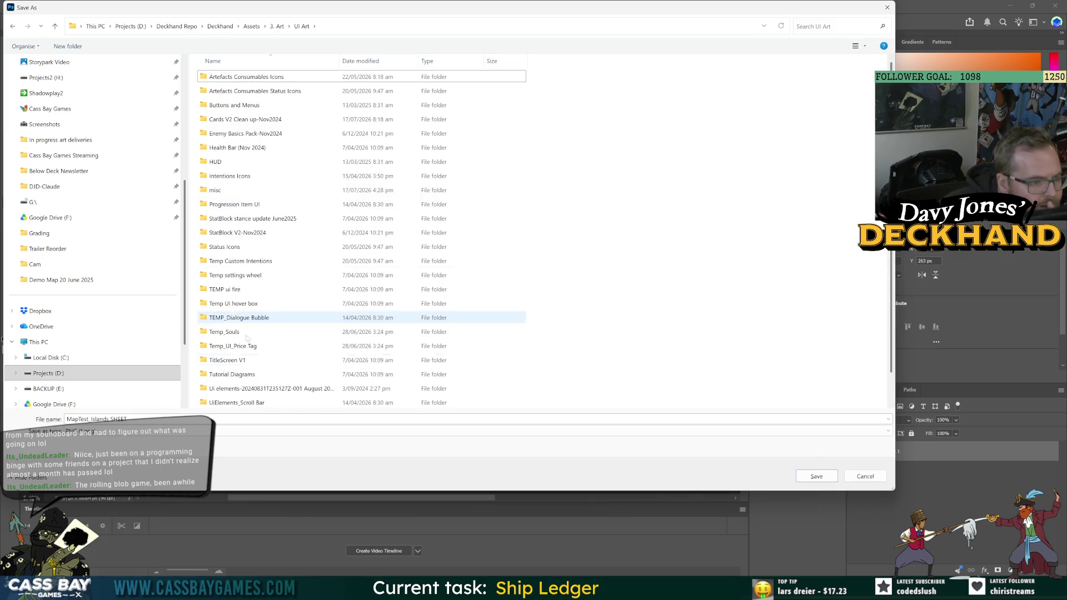
# Save the PNG in 3. Art > Map screen art > Demo Map 20 June 2025.
pyautogui.scroll(-1, 245, 278)
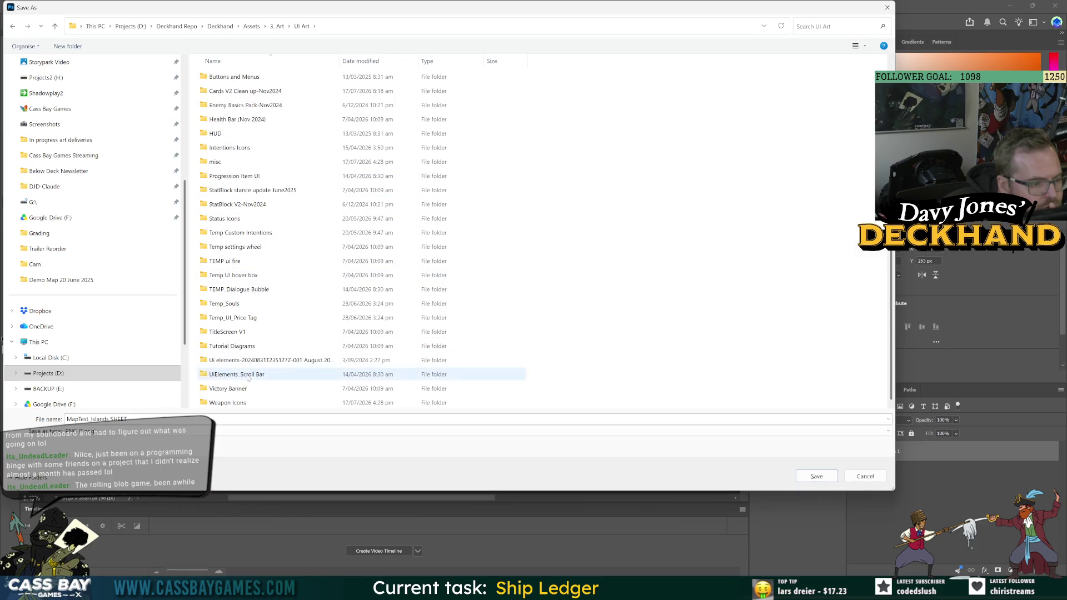
pyautogui.click(239, 402)
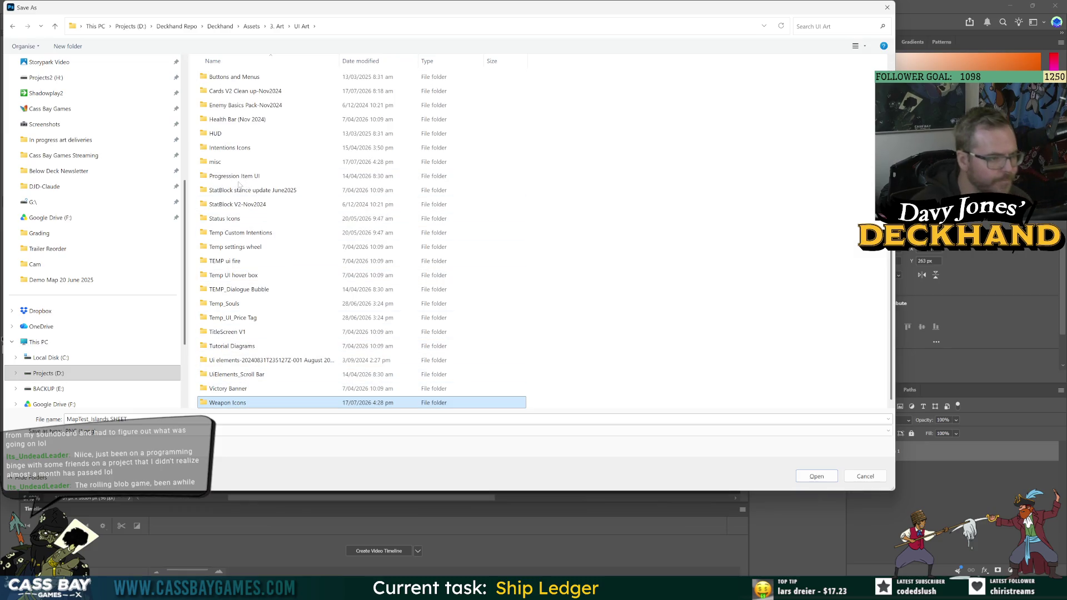
pyautogui.doubleClick(239, 402)
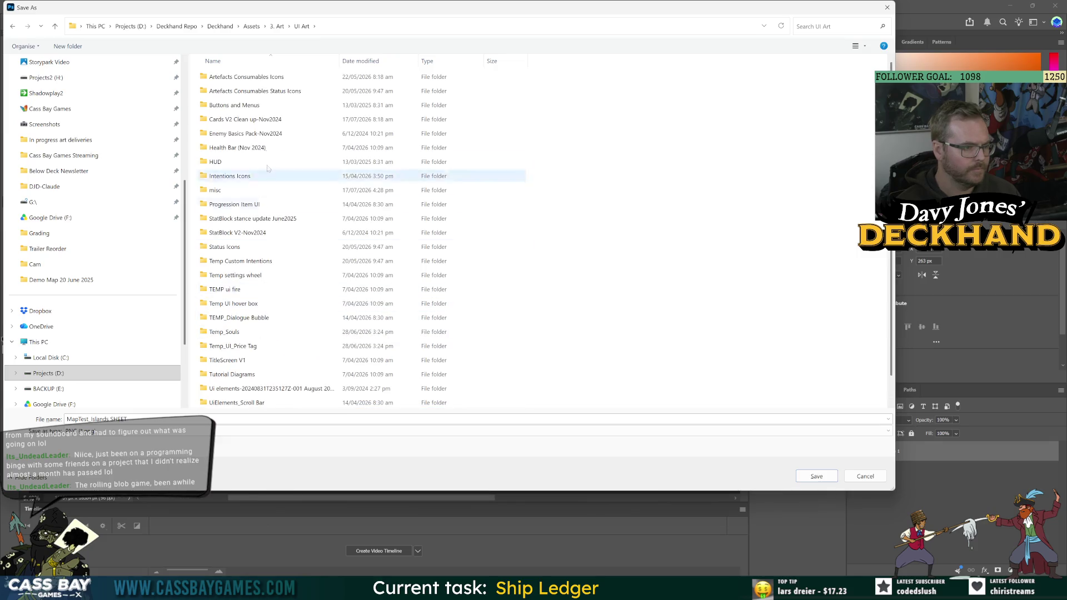
pyautogui.hotkey('alt', 'Left')
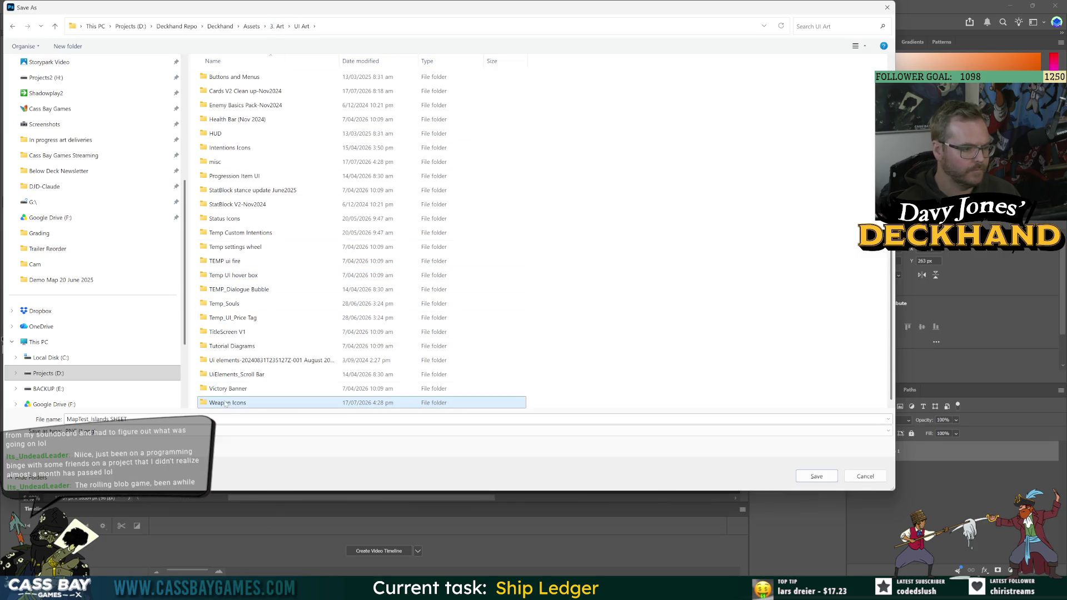
pyautogui.click(277, 26)
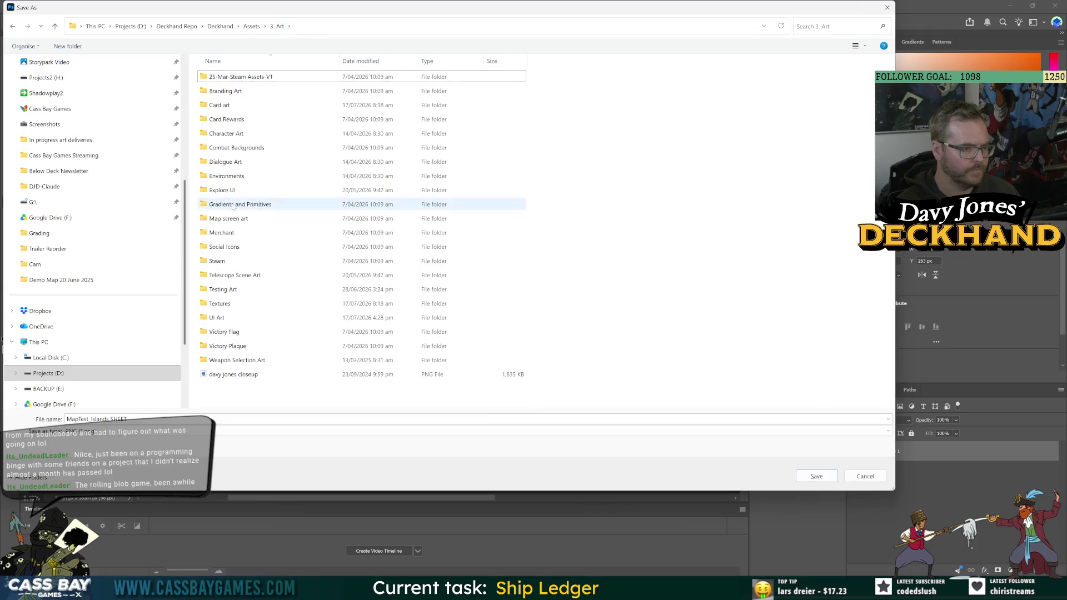
pyautogui.doubleClick(235, 219)
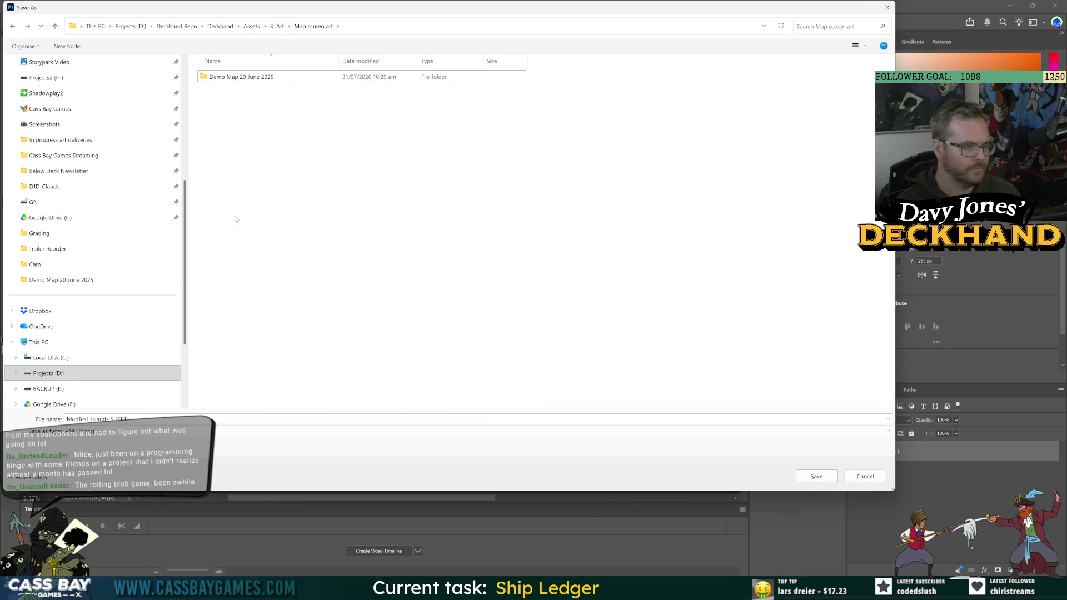
pyautogui.doubleClick(239, 76)
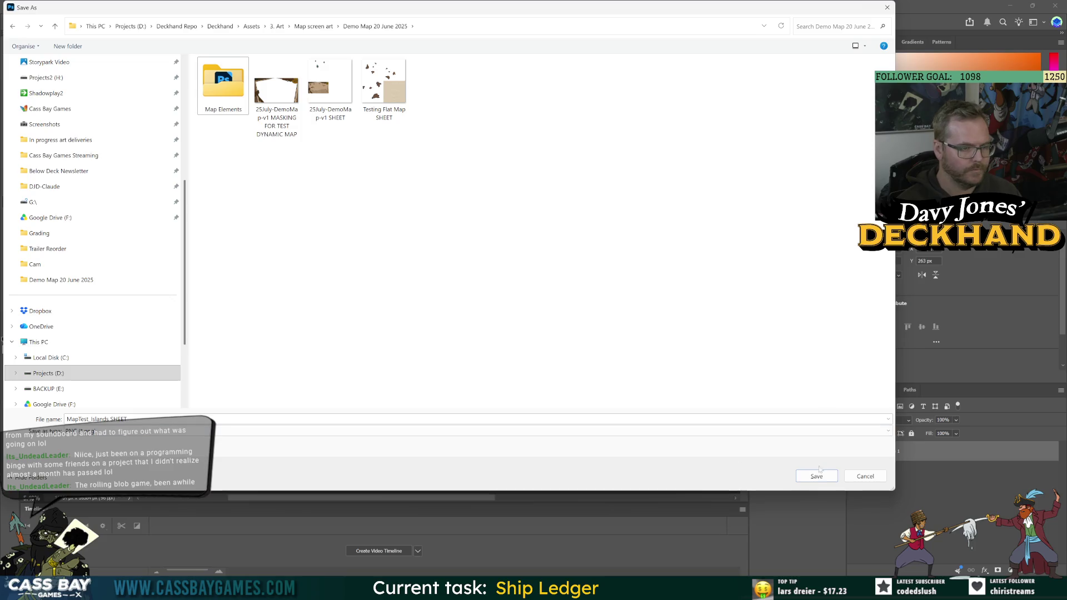
pyautogui.click(815, 476)
pyautogui.hotkey('alt', 'Tab')
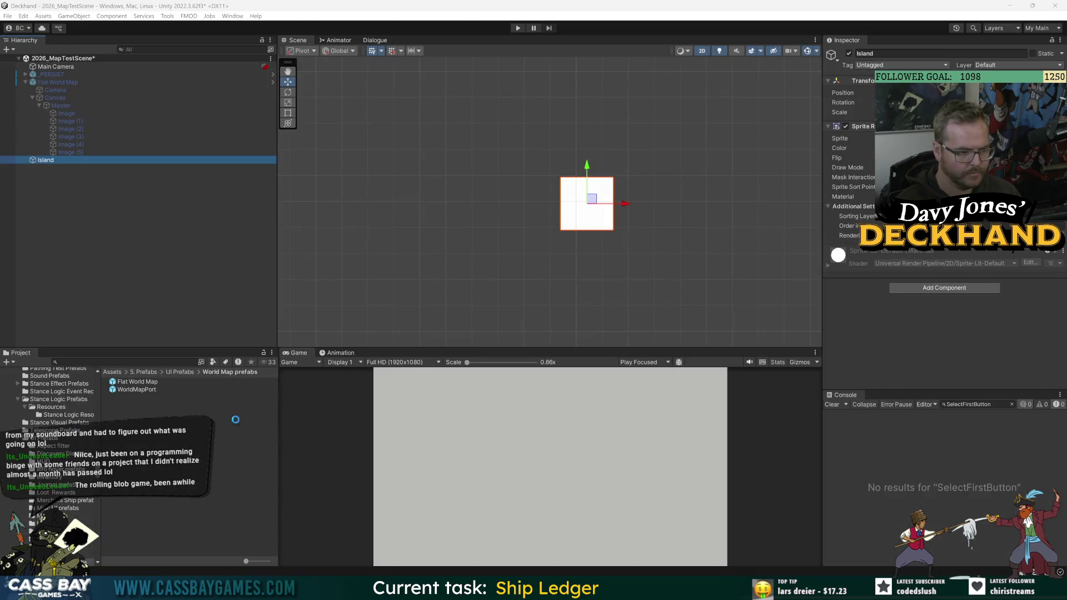
# Select MapTest_Islands in 3. Art > Map screen art > Demo Map 20 June 2025.
pyautogui.click(112, 372)
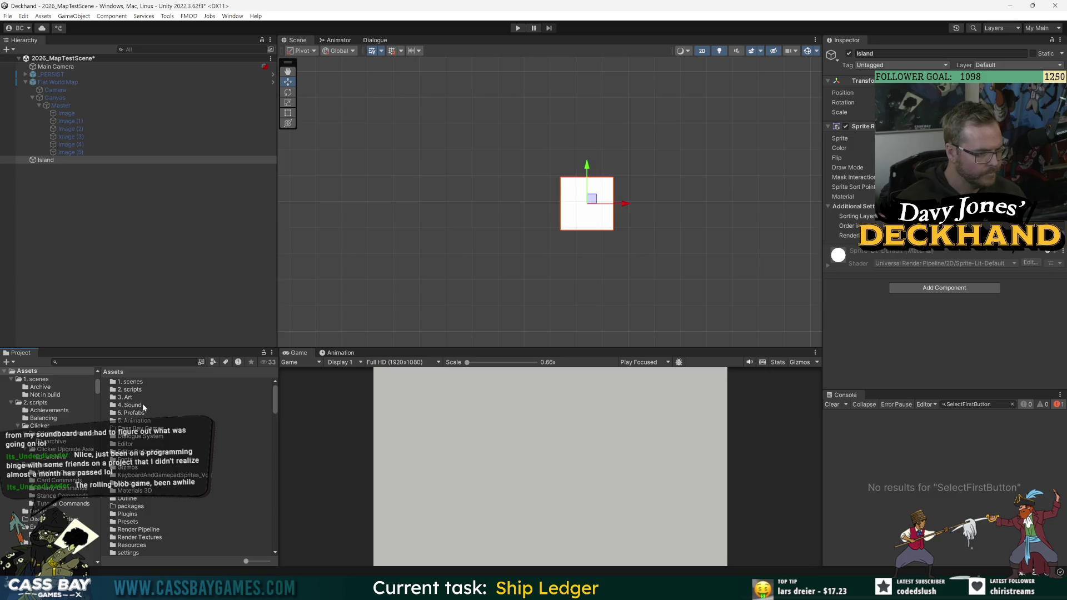
pyautogui.doubleClick(133, 399)
pyautogui.doubleClick(133, 462)
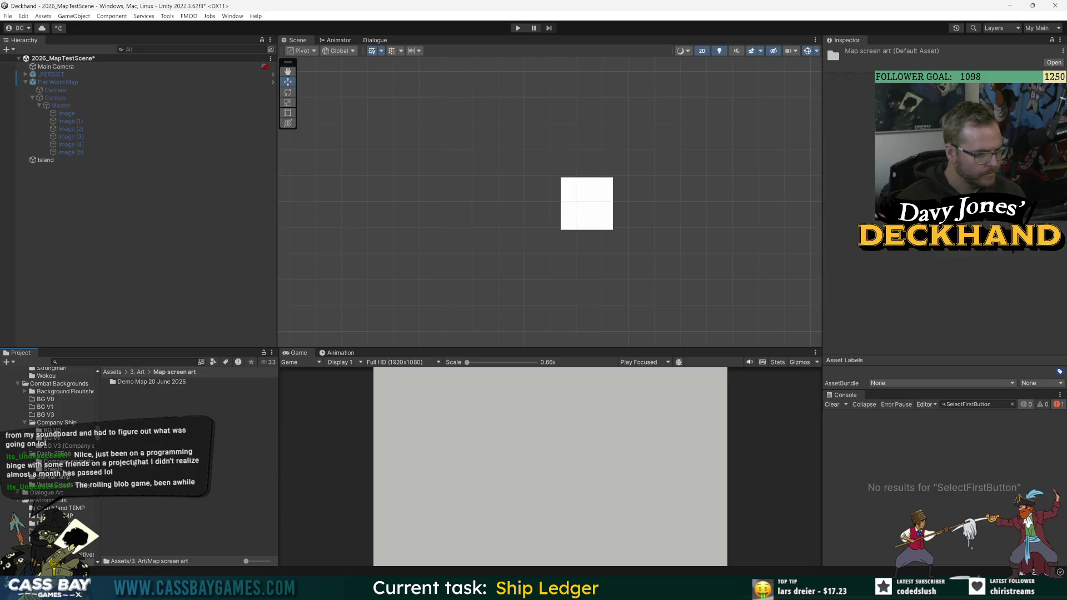
pyautogui.doubleClick(139, 382)
pyautogui.click(142, 444)
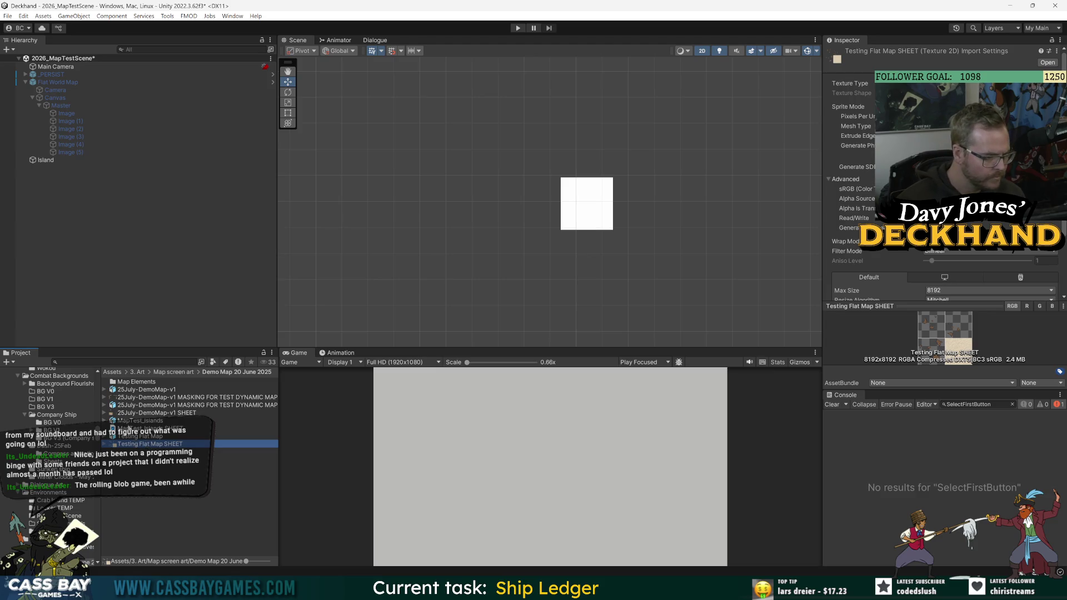
pyautogui.click(140, 421)
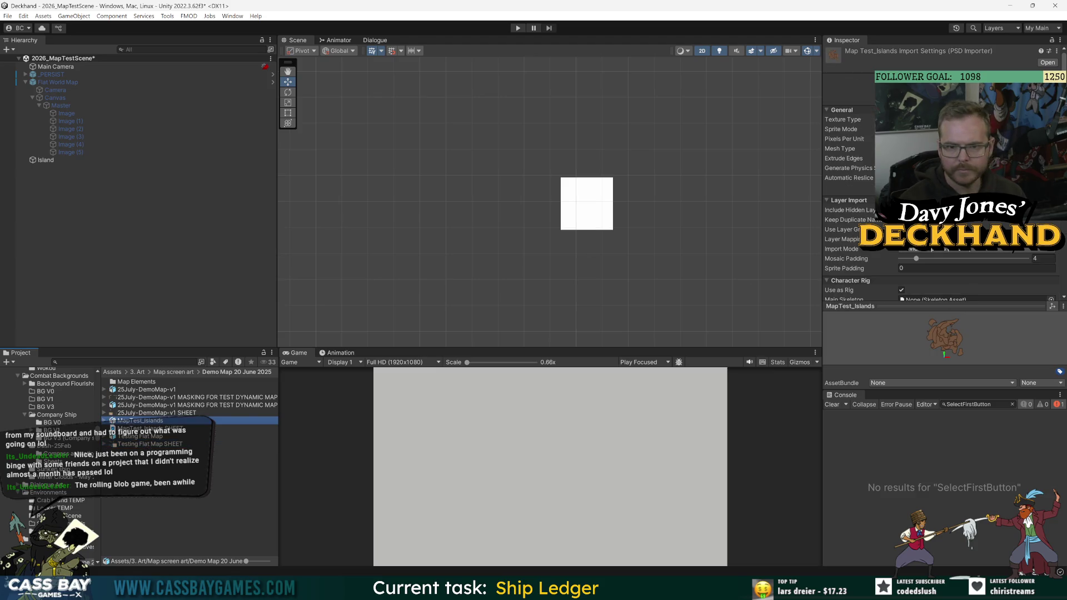
# Set MapTest_Islands to Single sprite mode and enable crunch compression.
pyautogui.click(945, 119)
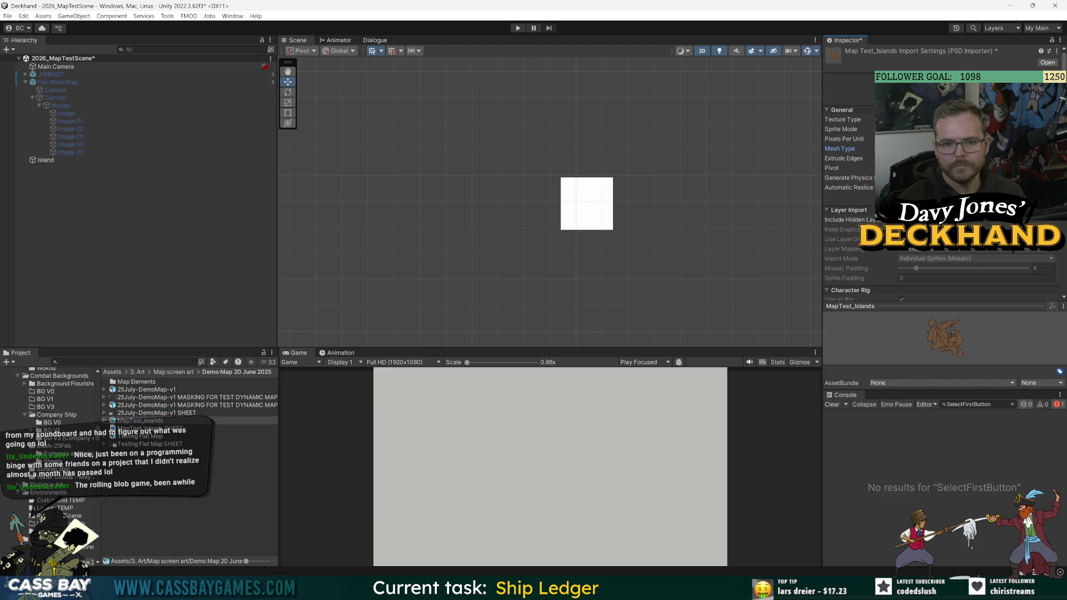
pyautogui.scroll(-5, 872, 293)
pyautogui.click(939, 242)
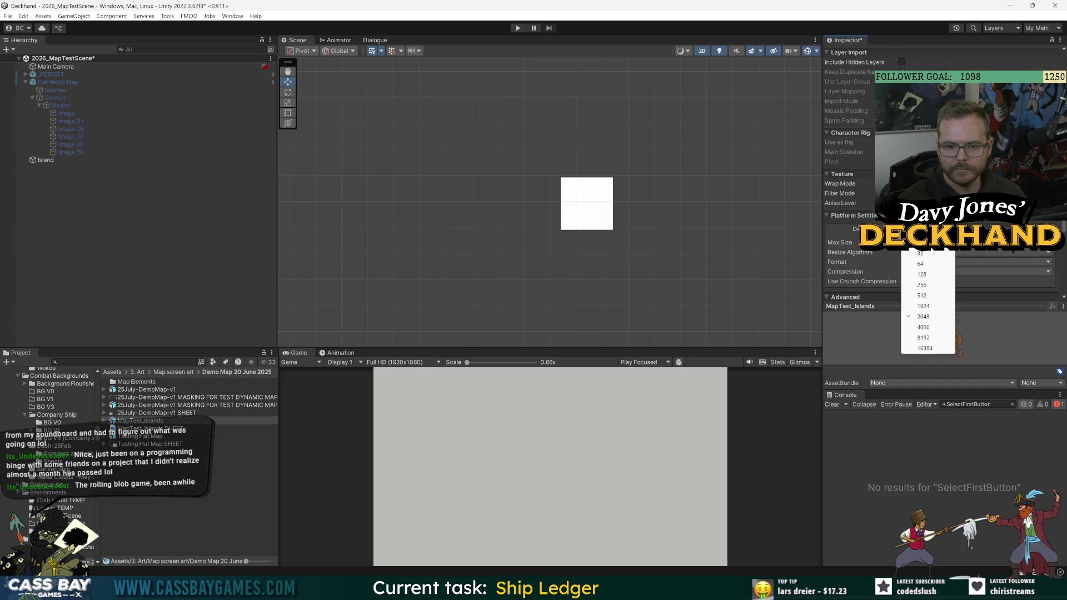
pyautogui.click(940, 330)
pyautogui.click(905, 281)
pyautogui.click(944, 242)
pyautogui.click(938, 349)
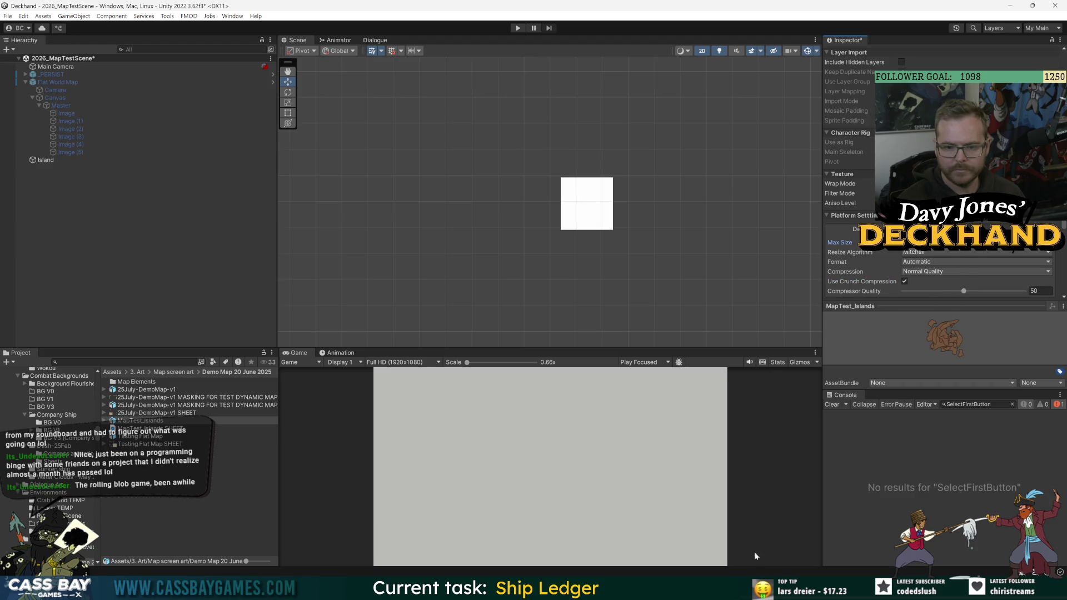
# Check the sheet's canvas size in Photoshop without changing it.
pyautogui.hotkey('alt', 'Tab')
pyautogui.click(56, 8)
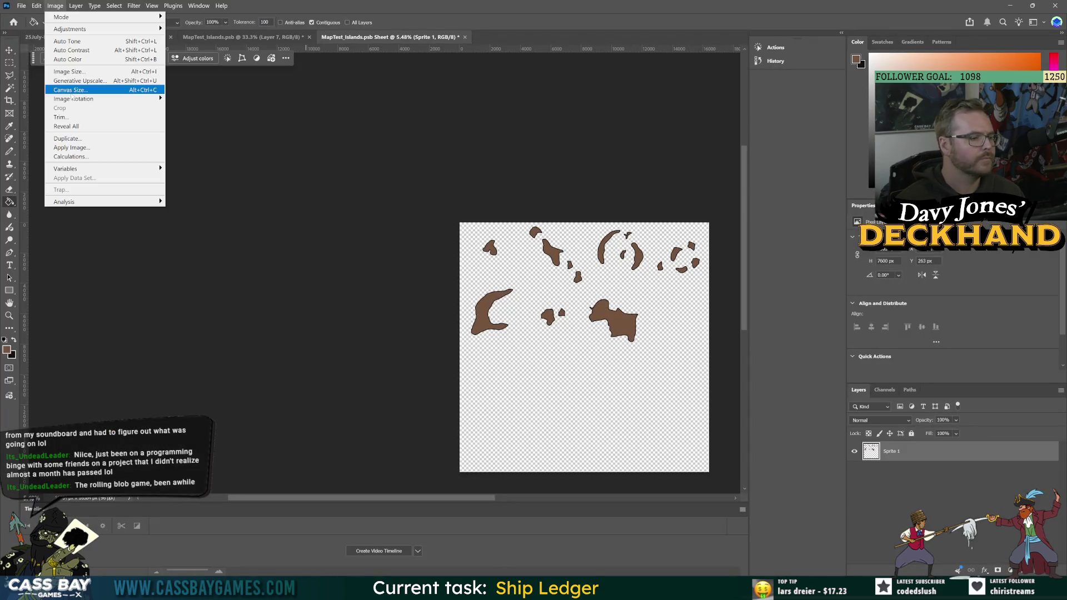
pyautogui.click(72, 98)
pyautogui.click(423, 310)
pyautogui.hotkey('alt', 'Tab')
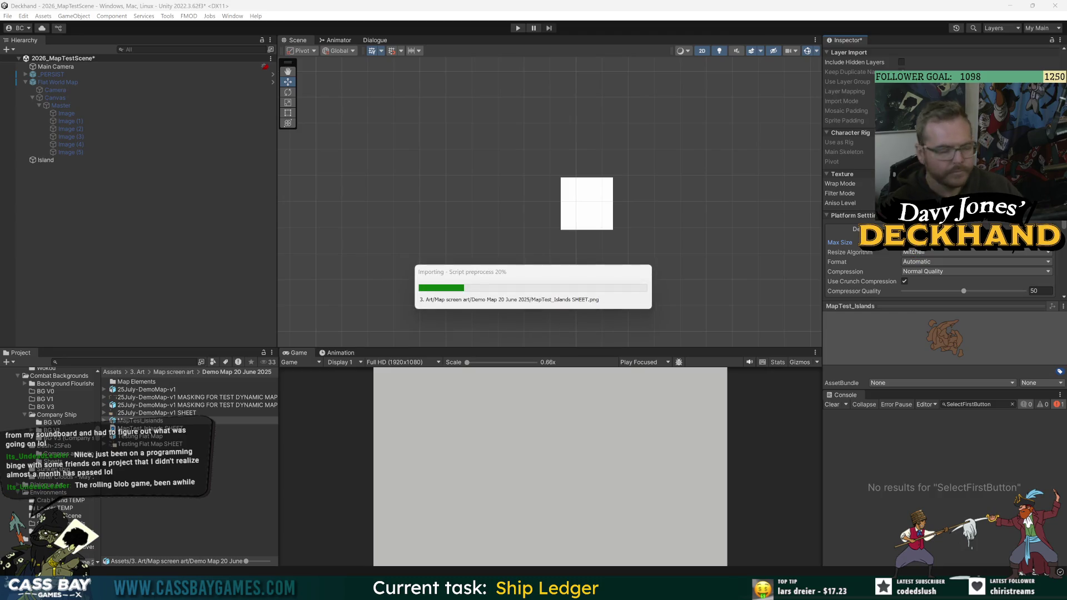
# Set Max Size to 16384, keeping compression at Normal Quality.
pyautogui.click(945, 243)
pyautogui.click(946, 348)
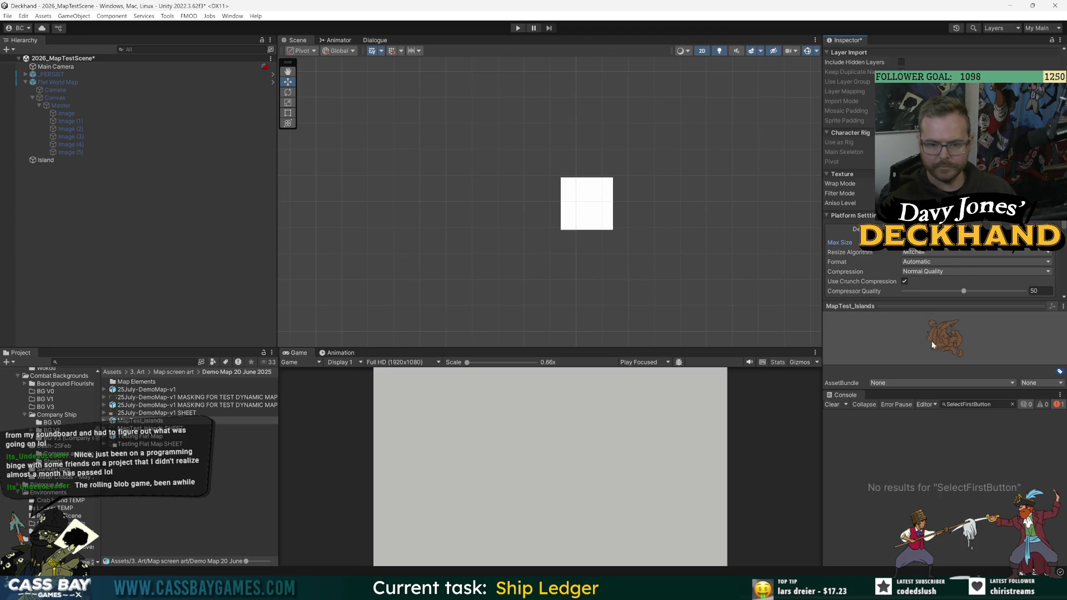
pyautogui.click(924, 272)
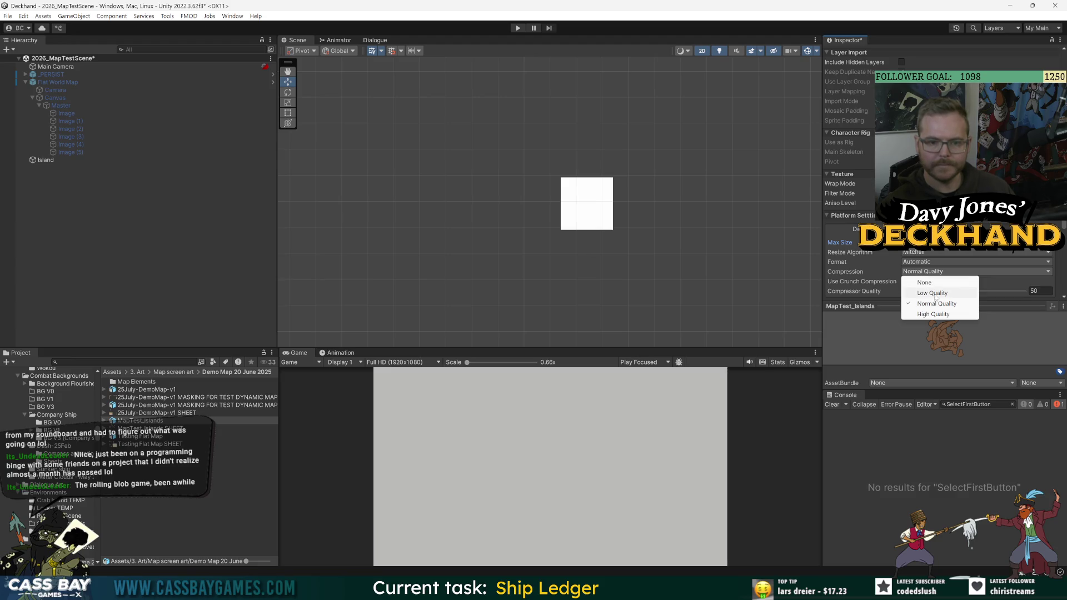
pyautogui.click(938, 302)
pyautogui.scroll(-3, 855, 285)
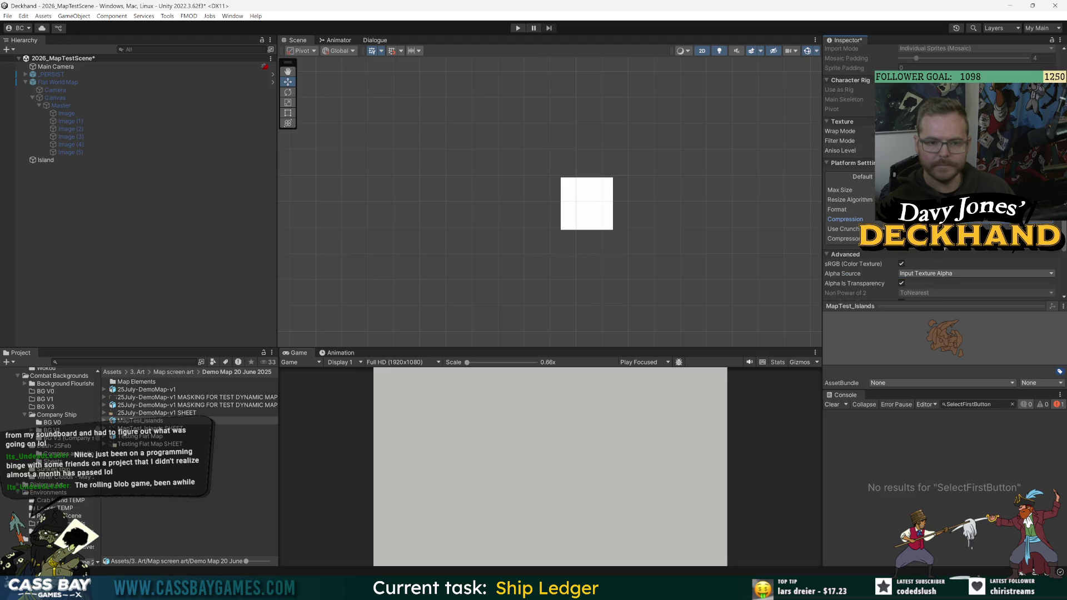
pyautogui.scroll(-5, 841, 266)
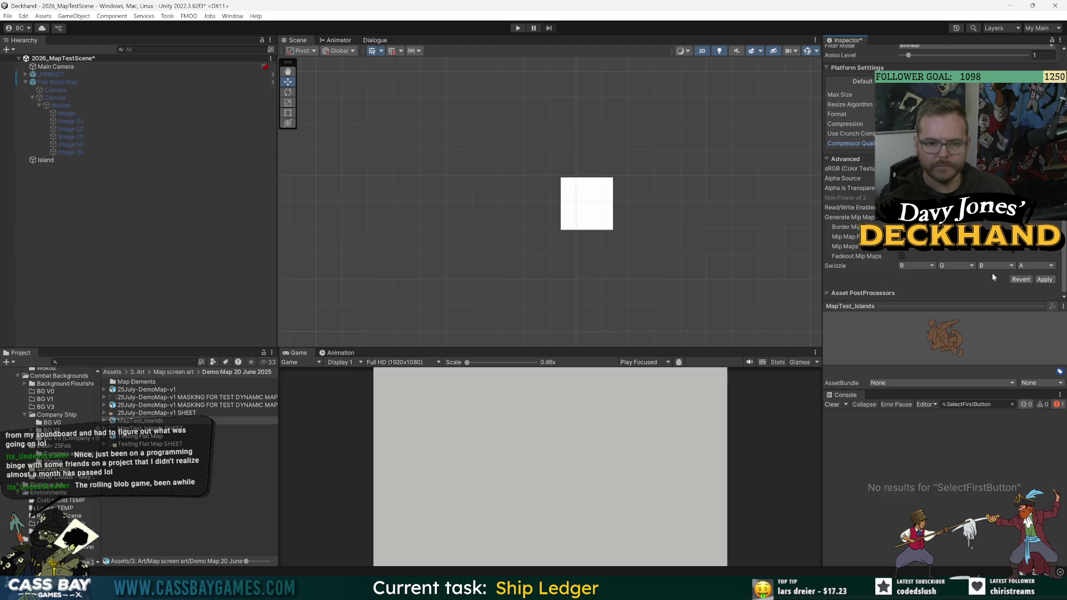
# Apply the MapTest_Islands import changes, review it in the Sprite Editor, then select the SHEET texture.
pyautogui.click(1045, 280)
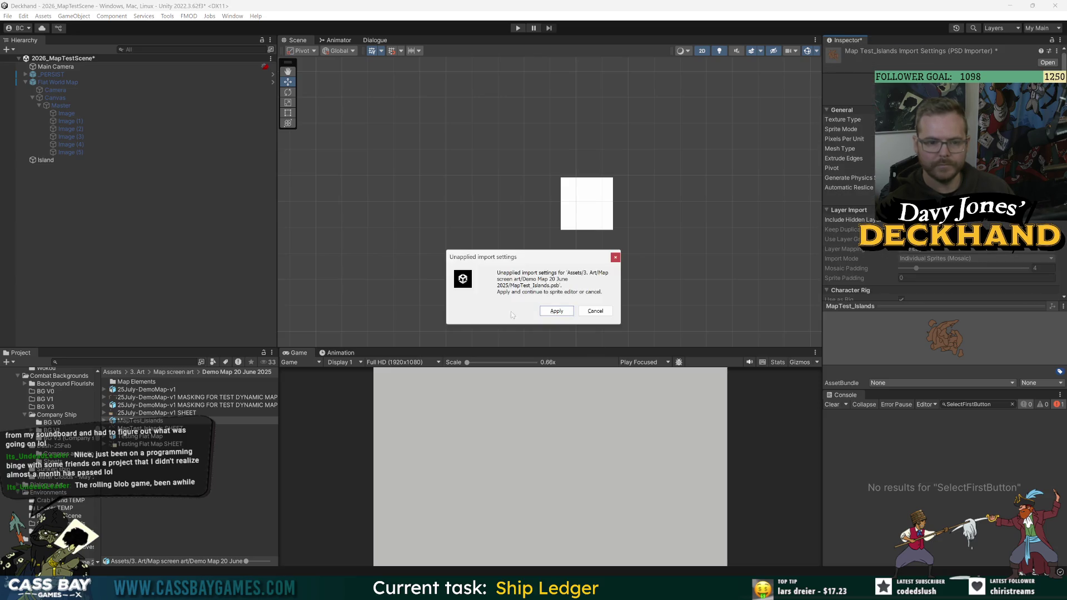
pyautogui.click(559, 314)
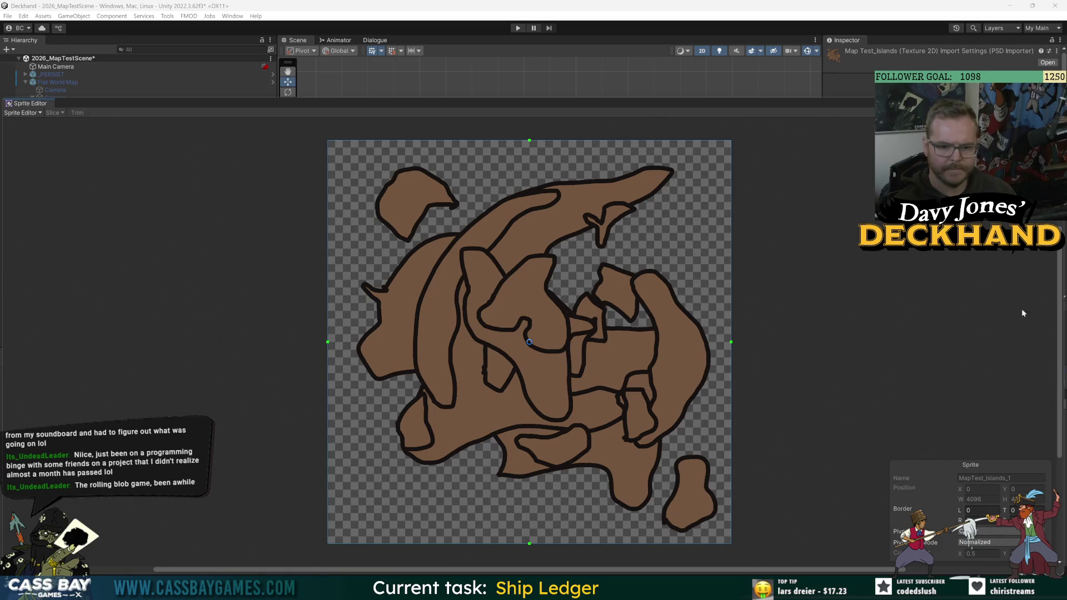
pyautogui.click(1059, 104)
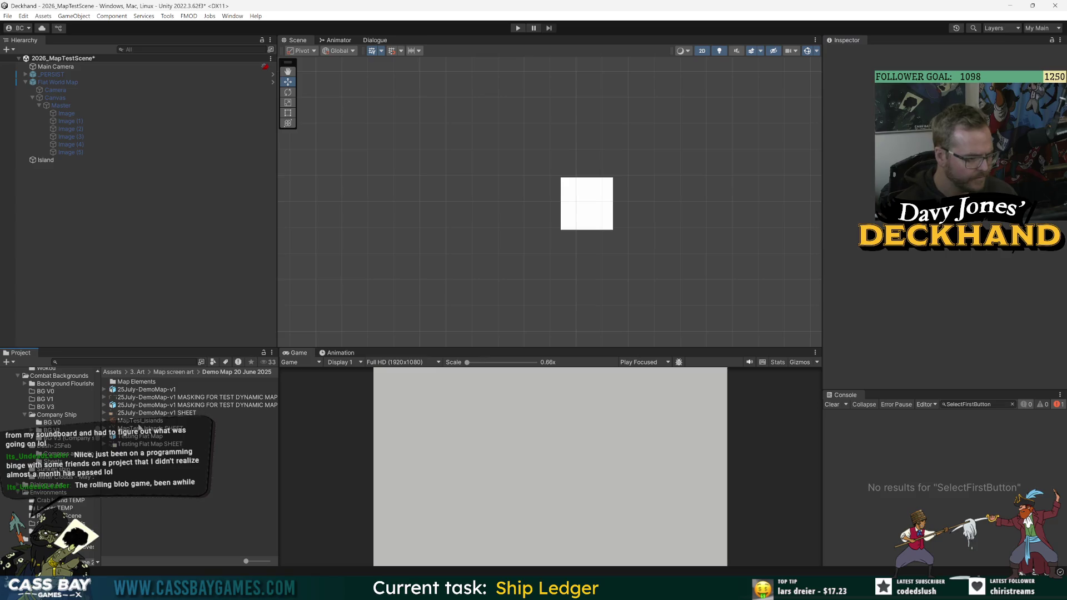
pyautogui.click(145, 429)
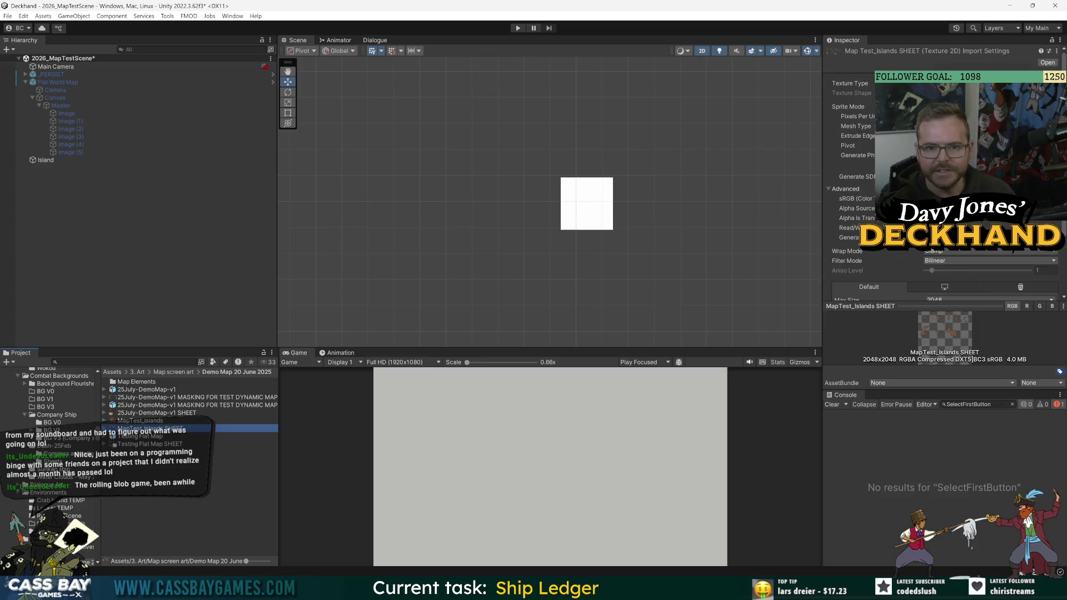
# Compare the map textures' import settings, ending on MapTest_Islands SHEET.
pyautogui.click(140, 421)
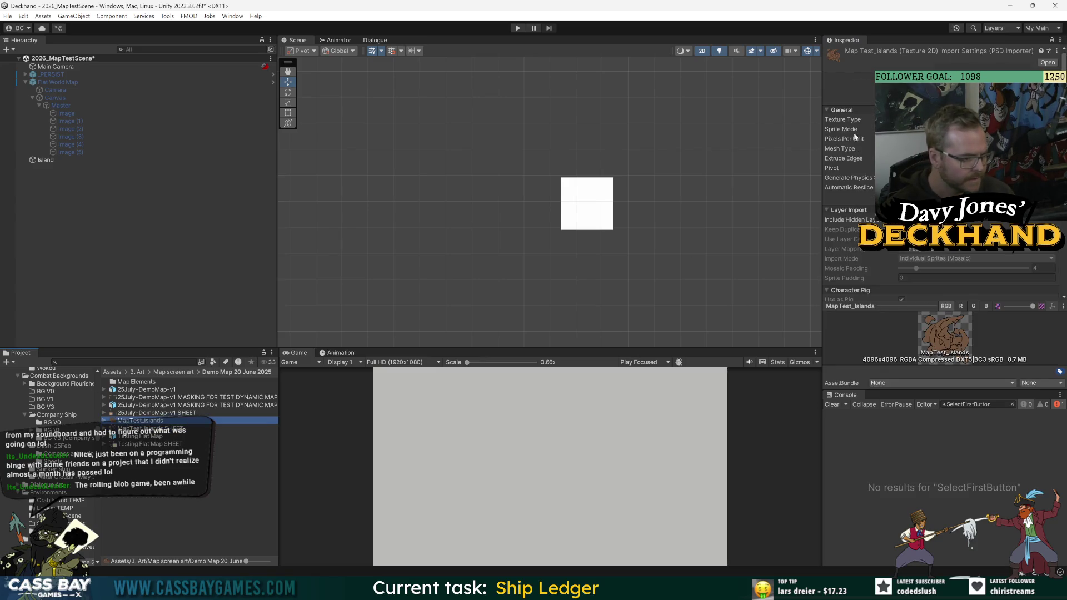
pyautogui.click(131, 437)
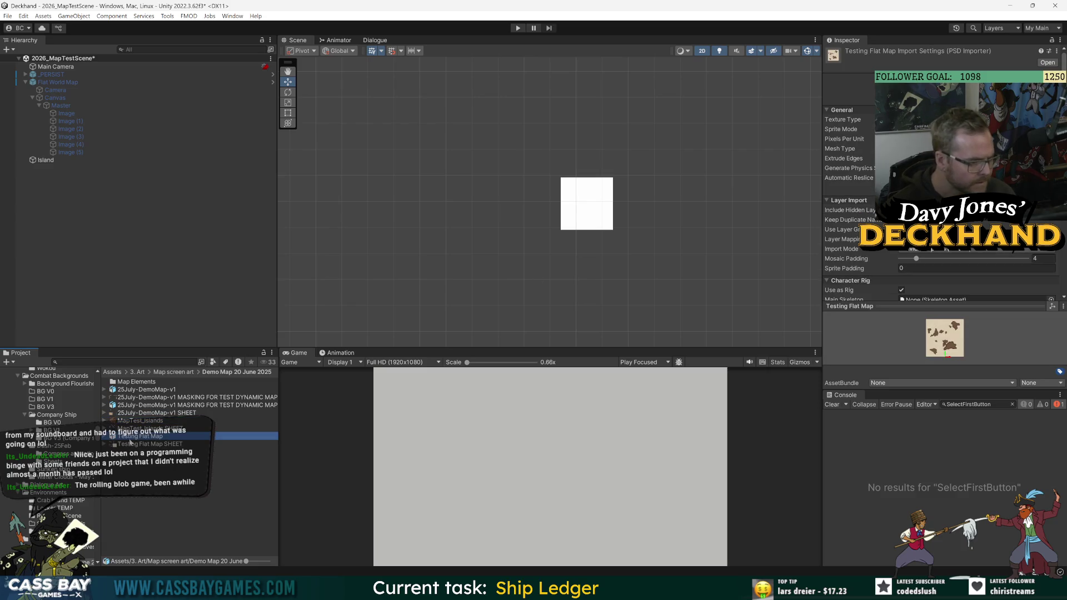
pyautogui.click(136, 429)
pyautogui.click(141, 422)
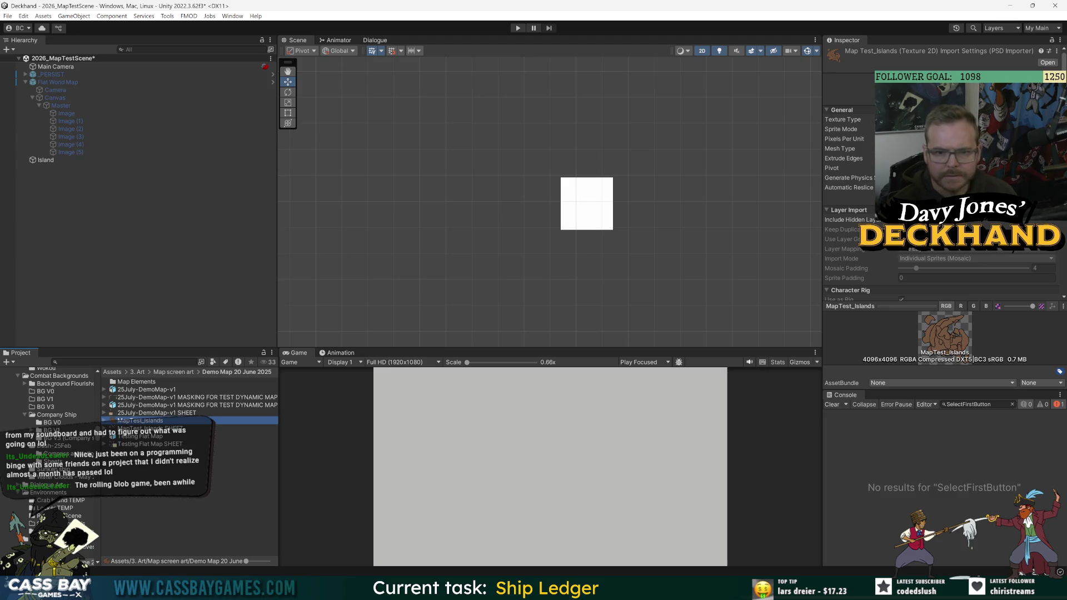
pyautogui.click(142, 429)
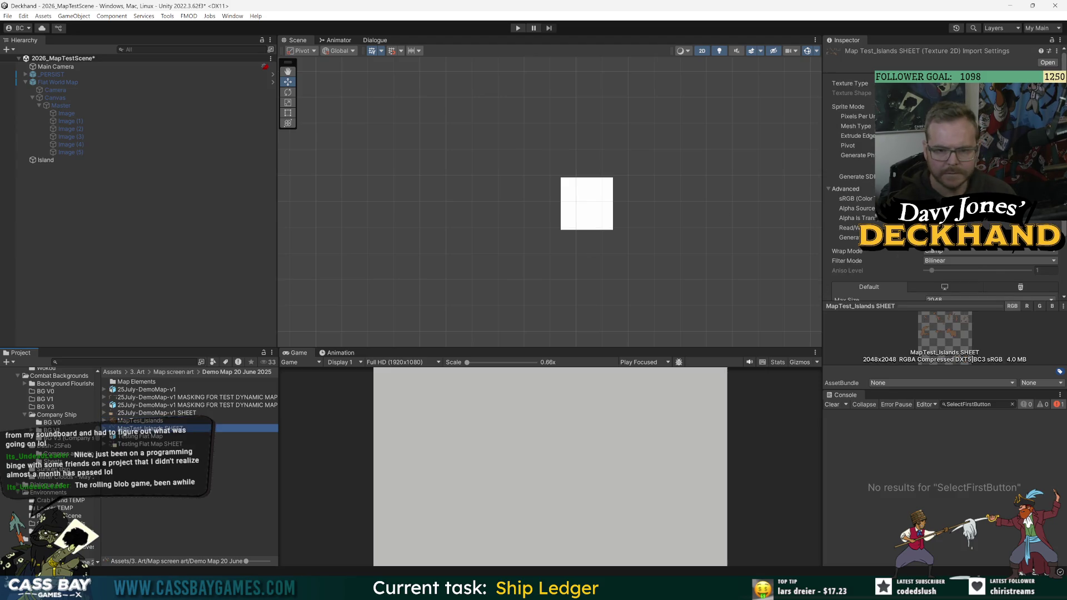
# Give the SHEET Max Size 16384 with crunch compression, and apply into the Sprite Editor.
pyautogui.click(945, 126)
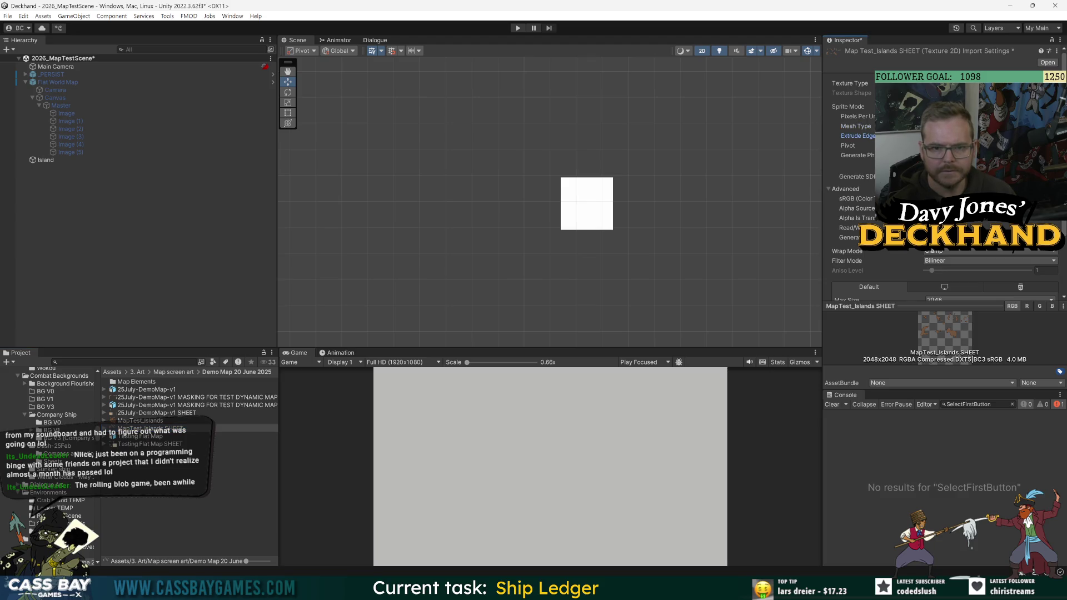
pyautogui.scroll(-3, 945, 167)
pyautogui.click(970, 223)
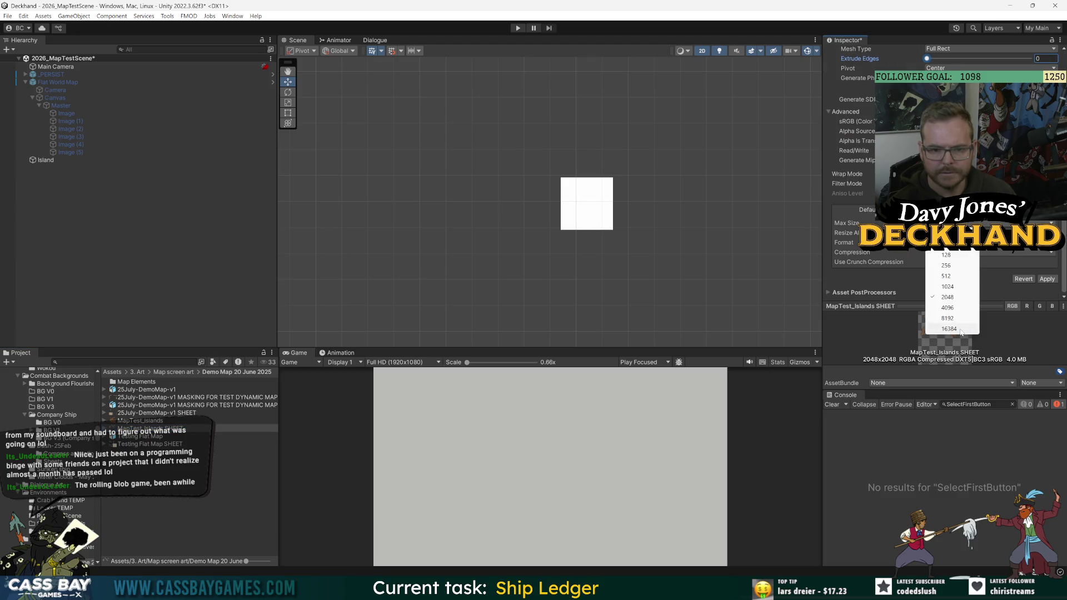
pyautogui.click(961, 329)
pyautogui.click(929, 262)
pyautogui.click(1048, 289)
pyautogui.click(554, 311)
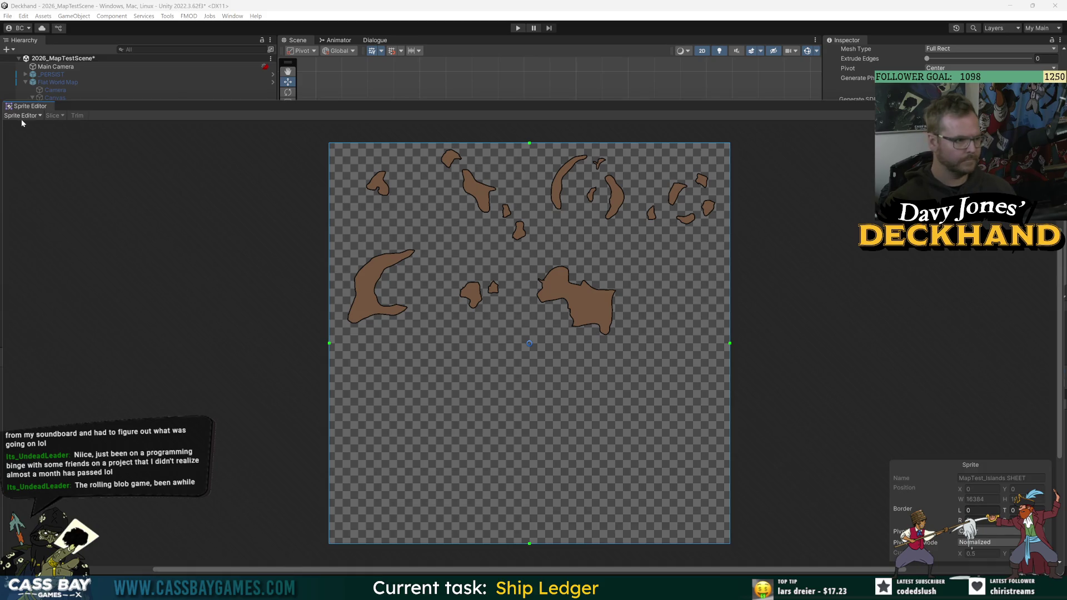
# Look over the sprite editing modes, then close the Sprite Editor.
pyautogui.click(25, 116)
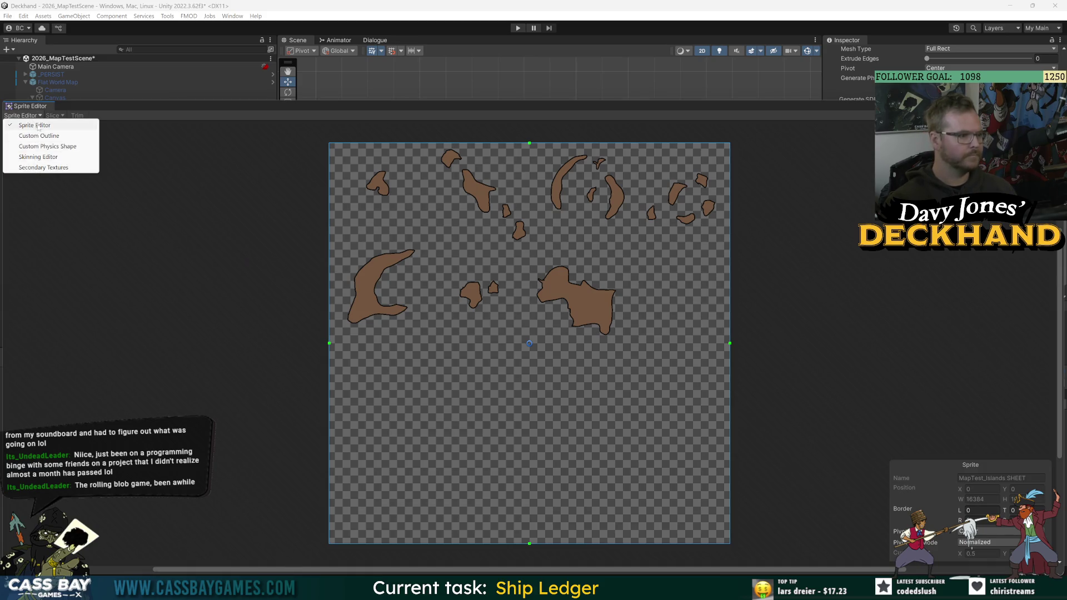
pyautogui.click(58, 120)
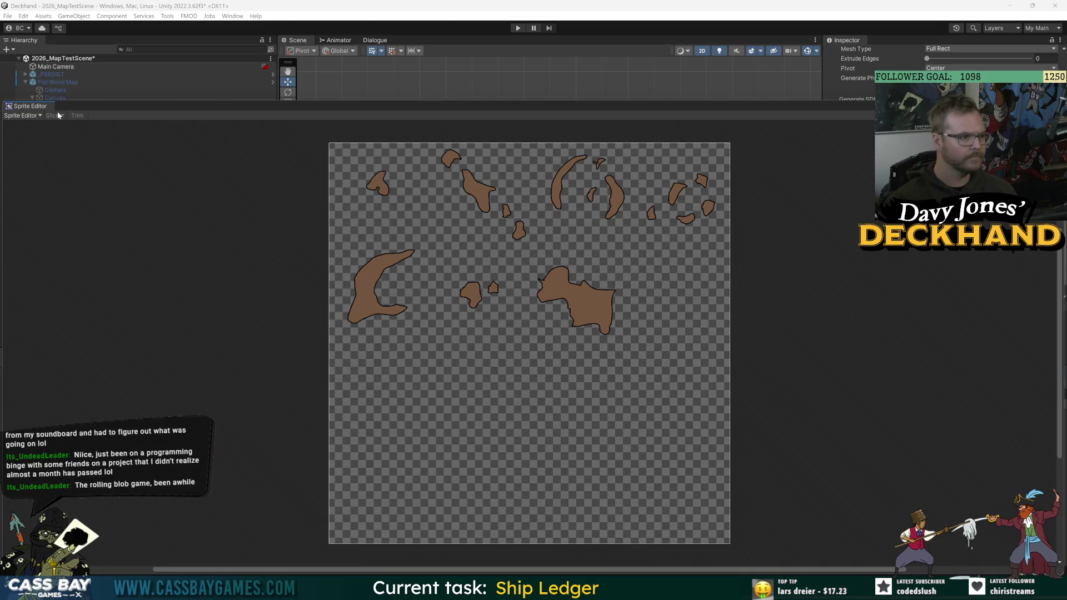
pyautogui.click(20, 116)
pyautogui.hotkey('ctrl', 'w')
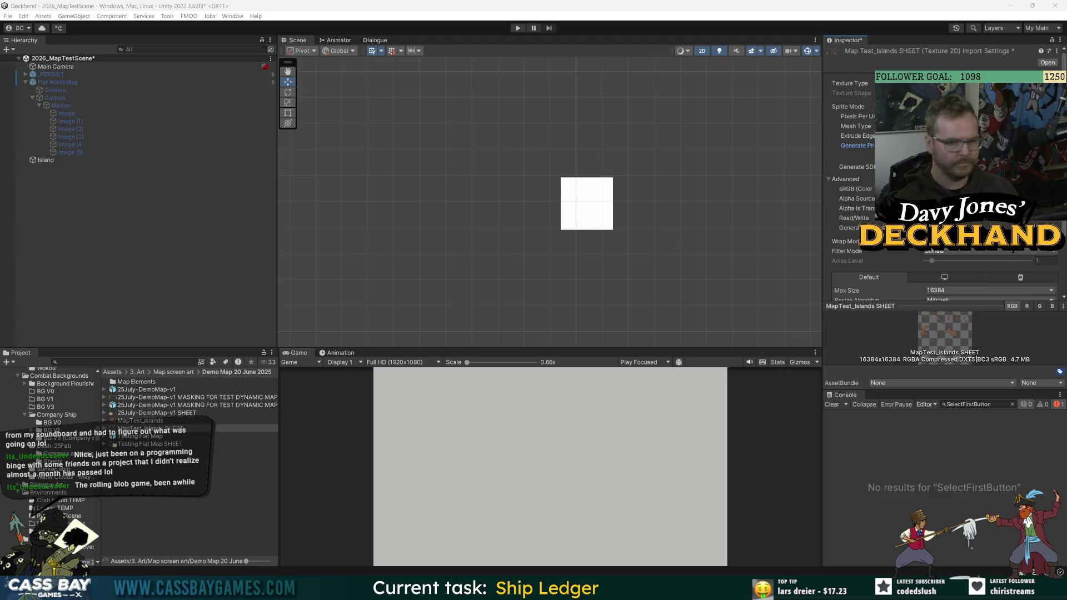
# Reopen the SHEET in the Sprite Editor, applying pending settings, and show the slicing options.
pyautogui.scroll(-3, 889, 261)
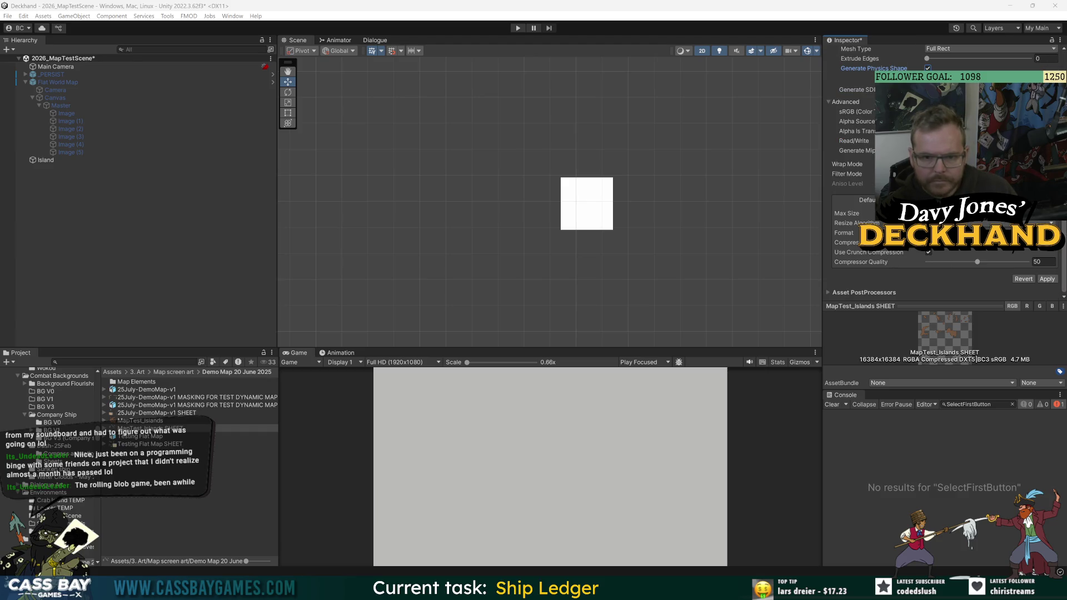
pyautogui.click(1034, 79)
pyautogui.click(556, 311)
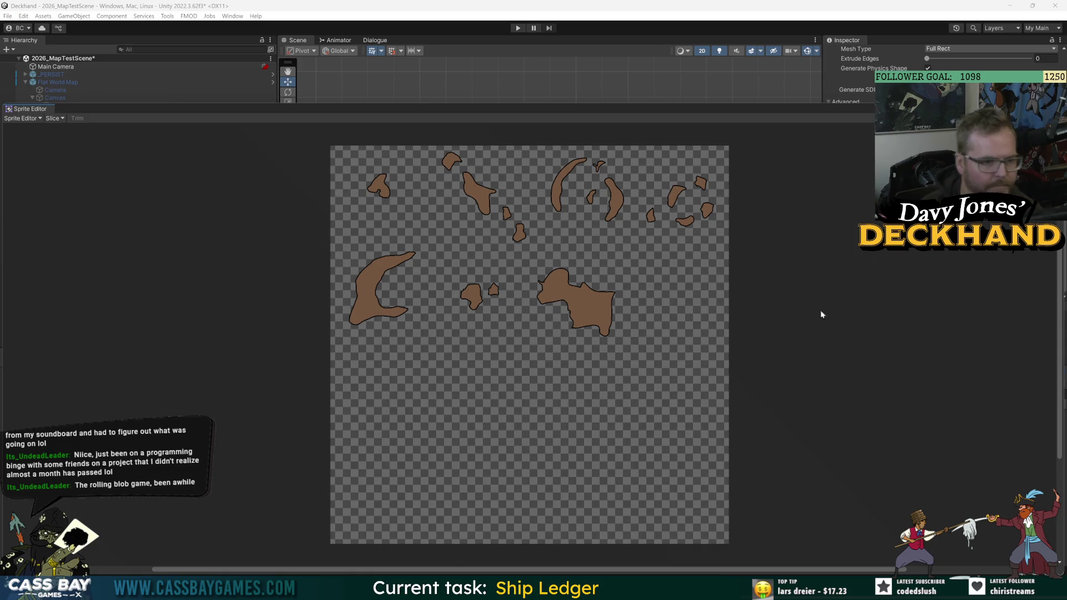
pyautogui.click(53, 118)
# Change the slice Type from Automatic to Grid By Cell Size and begin entering Pixel Size X.
pyautogui.click(134, 128)
pyautogui.click(129, 150)
pyautogui.click(148, 128)
pyautogui.click(134, 138)
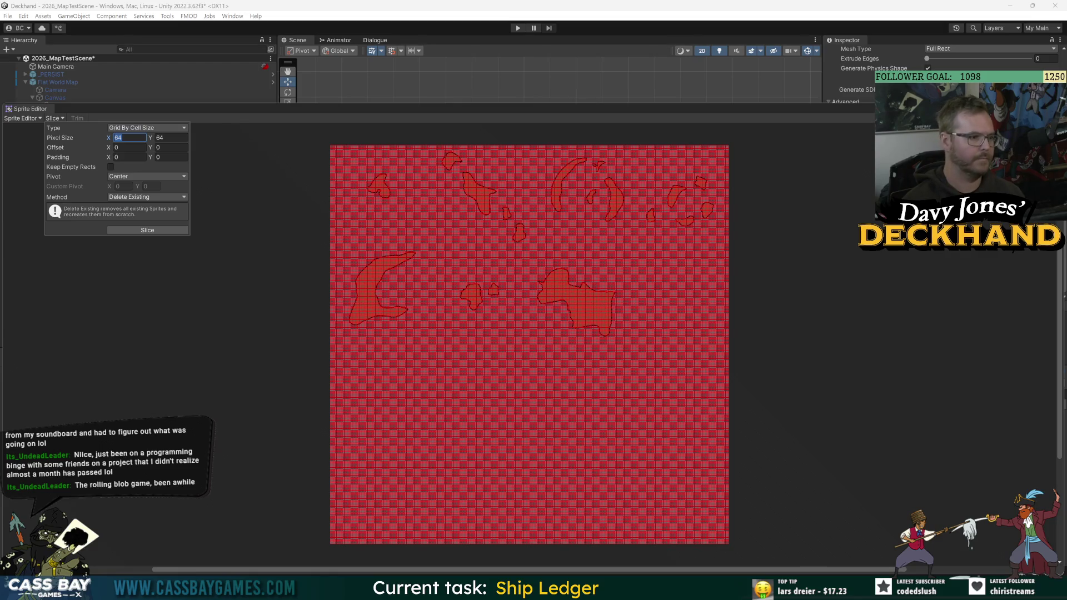
pyautogui.write('2')
pyautogui.hotkey('alt', 'Tab')
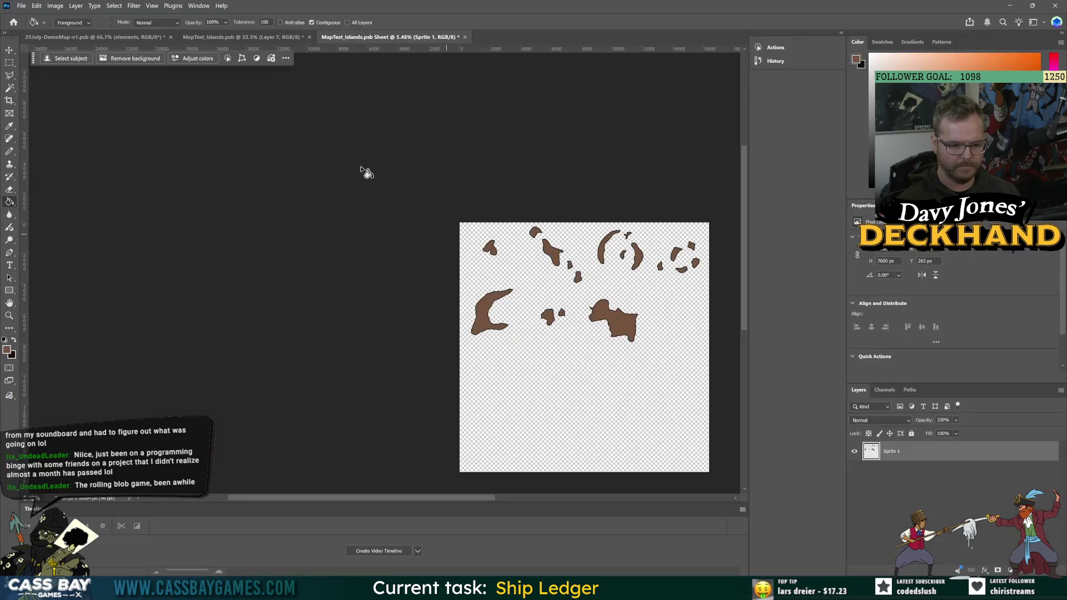
# Read the MapTest_Islands.psb image size in Photoshop (4096 × 4096 px), then return to Unity.
pyautogui.click(256, 37)
pyautogui.click(55, 6)
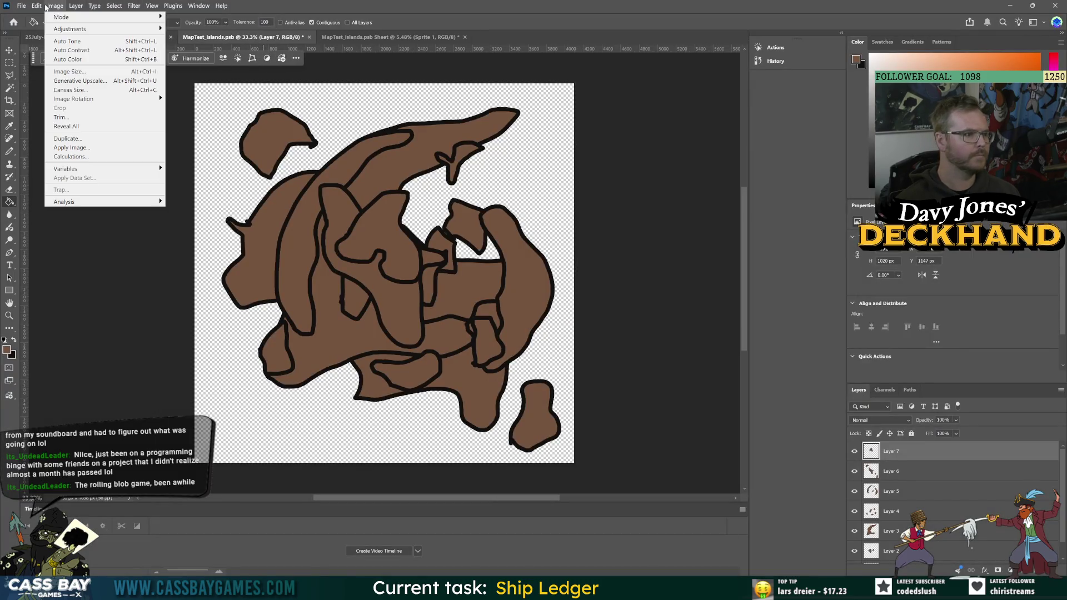
pyautogui.click(67, 72)
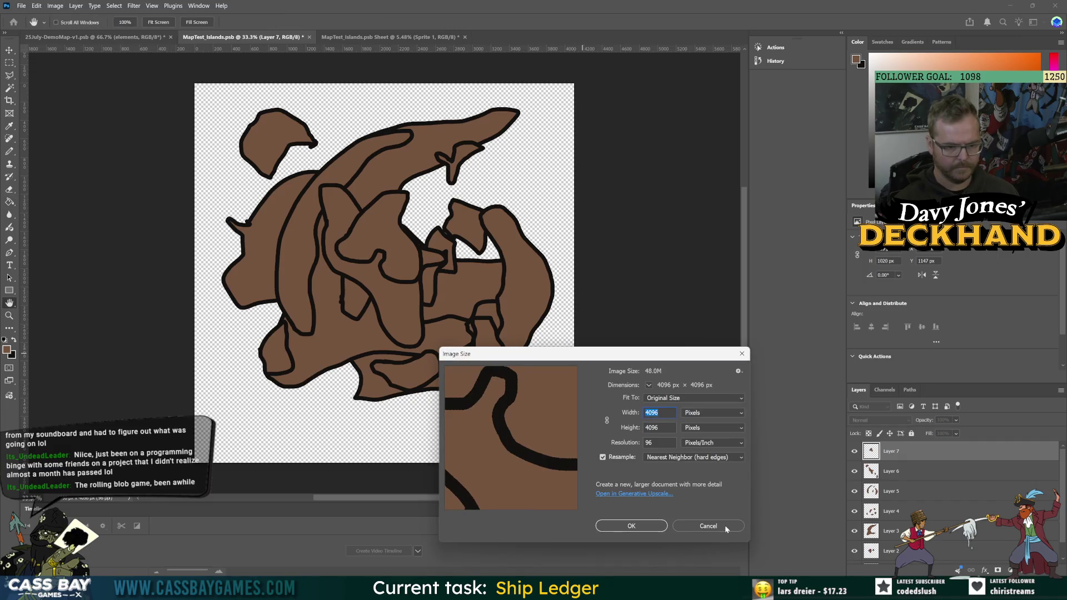
pyautogui.hotkey('alt', 'Tab')
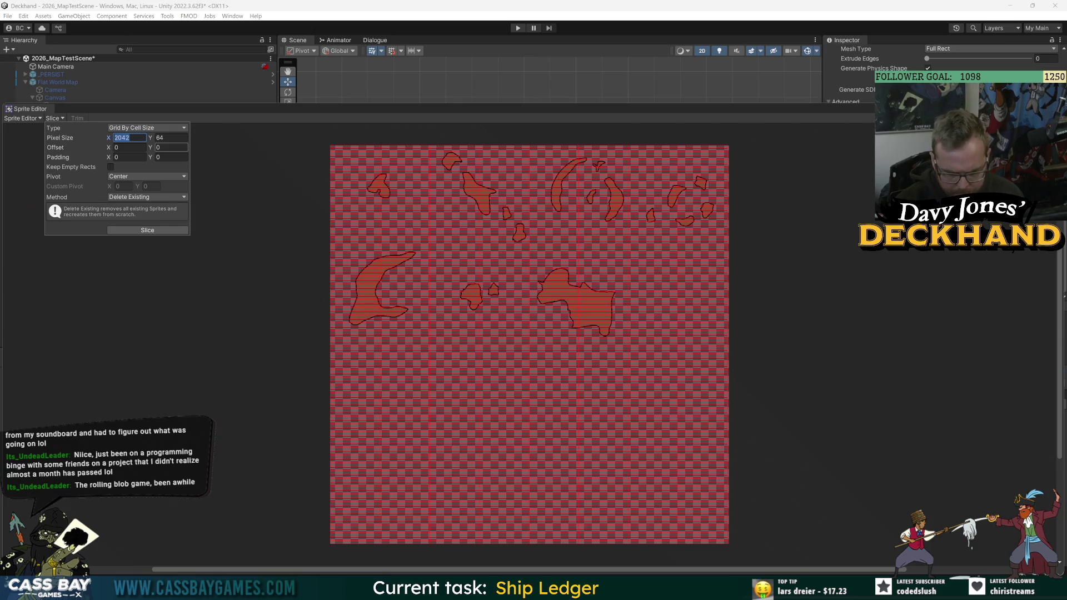
# Set the grid cell size to 4096 × 4096 px with the Smart method and slice the sheet.
pyautogui.write('4096')
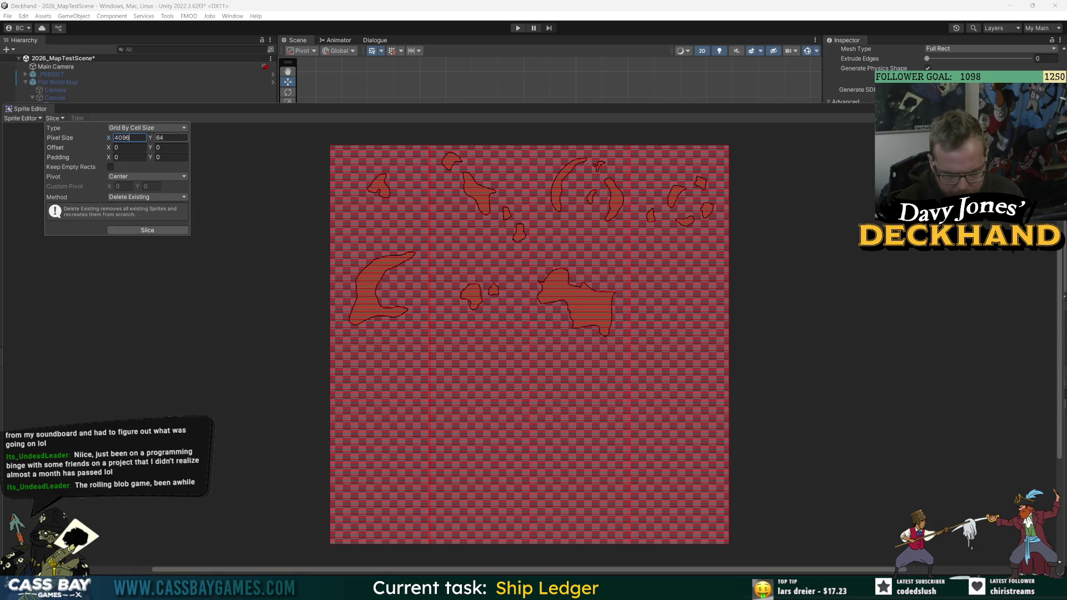
pyautogui.click(170, 138)
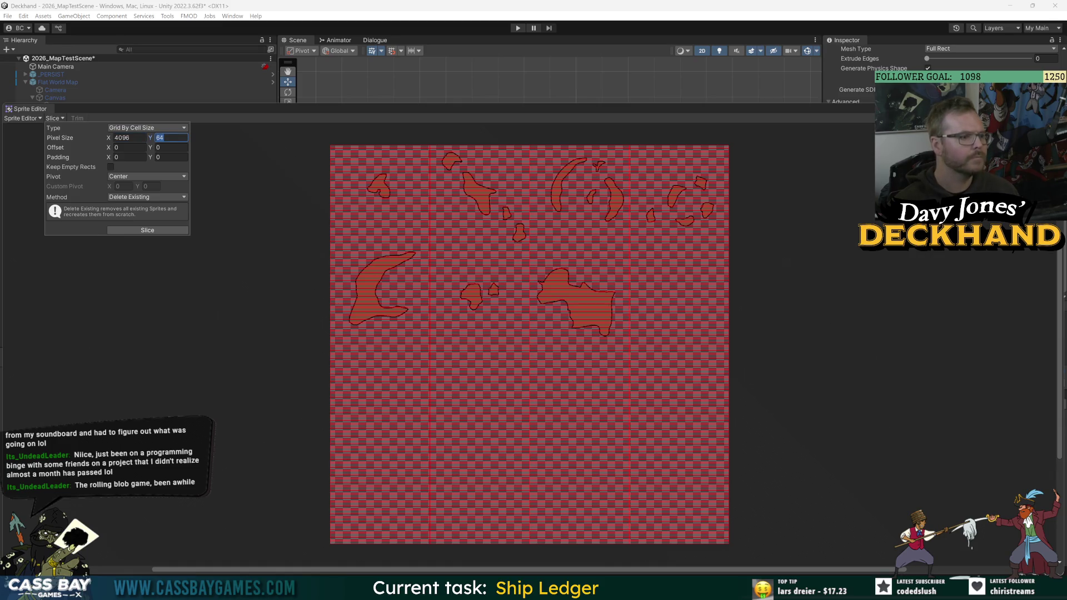
pyautogui.write('4096')
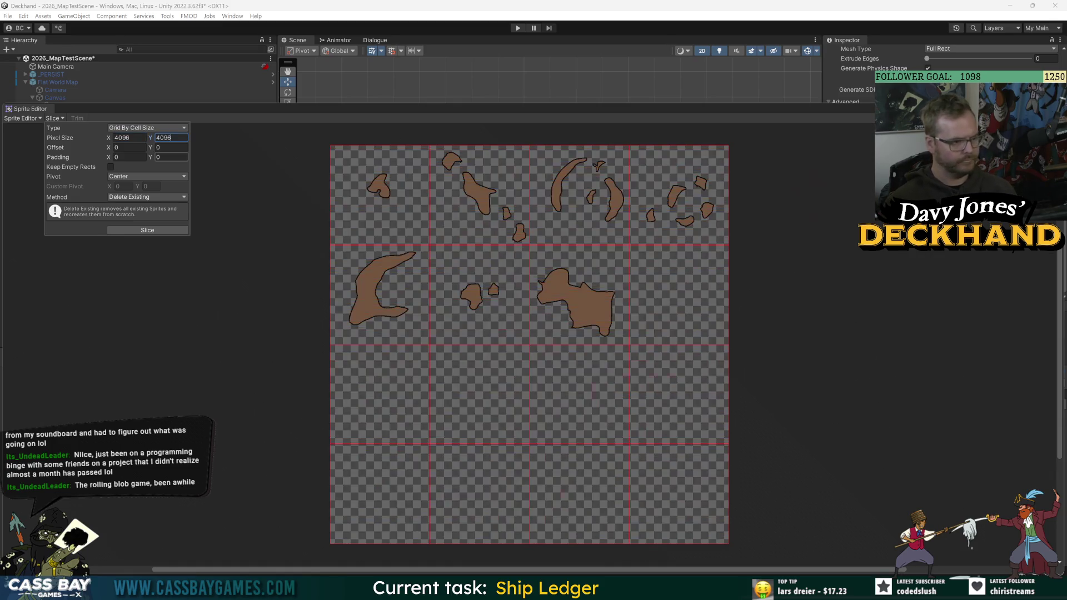
pyautogui.click(147, 232)
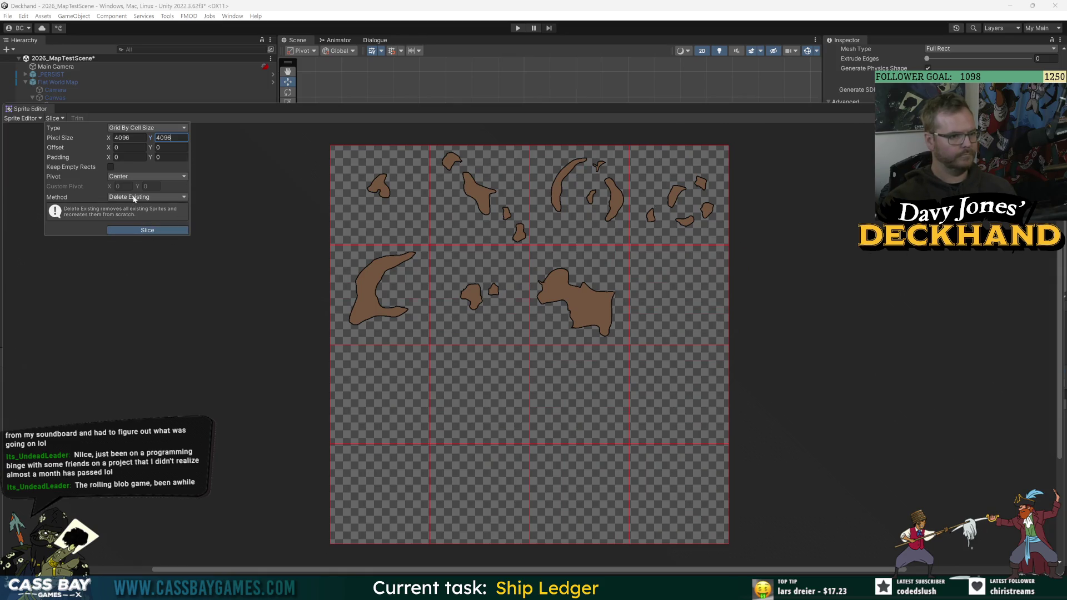
pyautogui.click(133, 198)
pyautogui.click(125, 220)
pyautogui.click(155, 231)
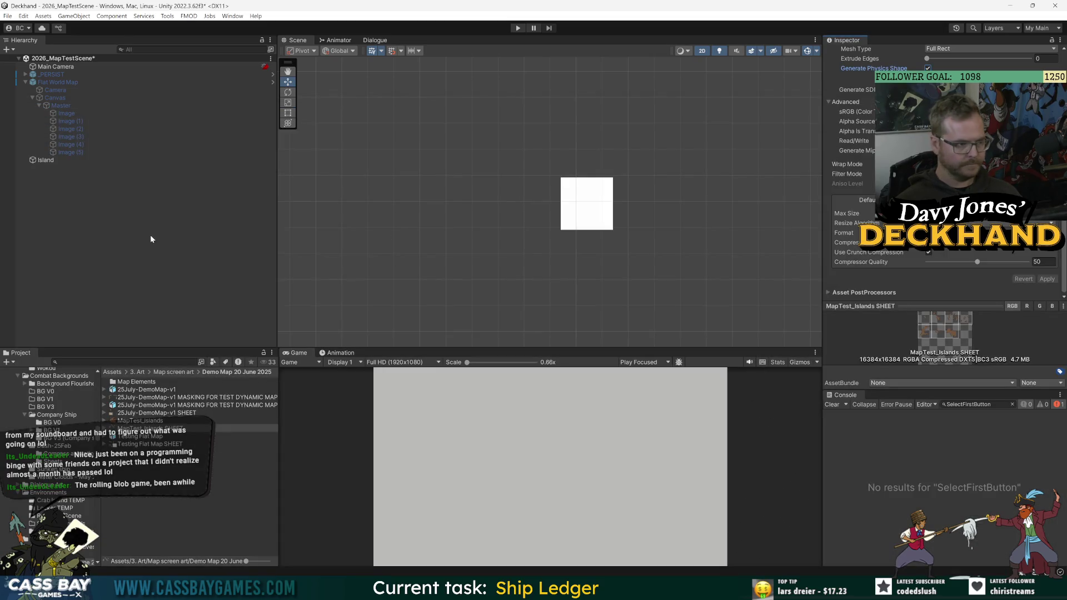
# Enable Flat World Map and delete its Camera and Canvas inside Prefab Mode.
pyautogui.click(150, 235)
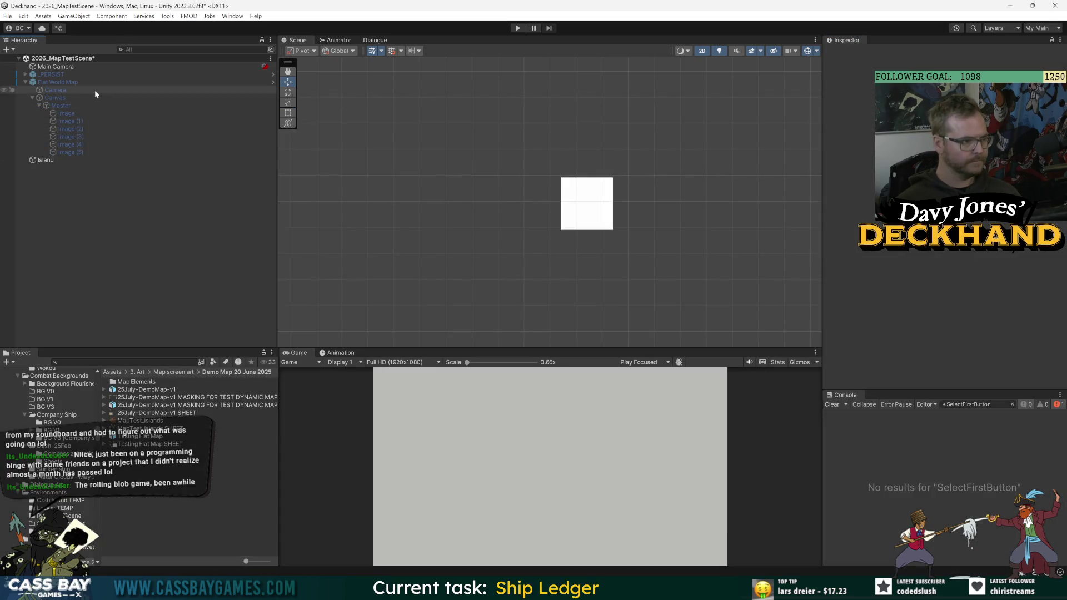
pyautogui.press('Down')
pyautogui.press('Up')
pyautogui.click(848, 55)
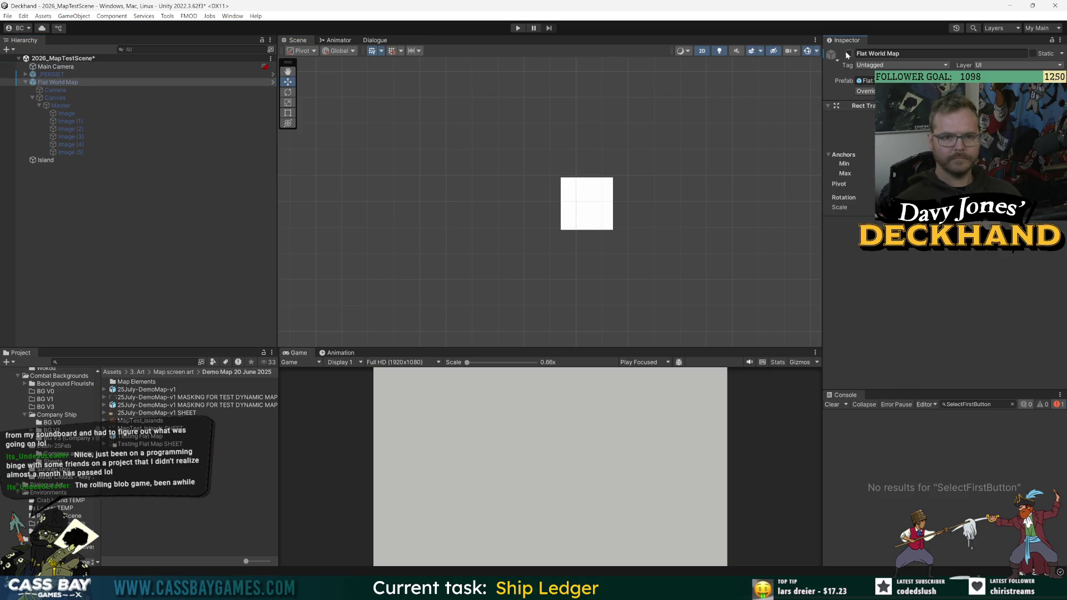
pyautogui.click(849, 54)
pyautogui.click(273, 82)
pyautogui.click(58, 79)
pyautogui.press('Delete')
pyautogui.press('Delete')
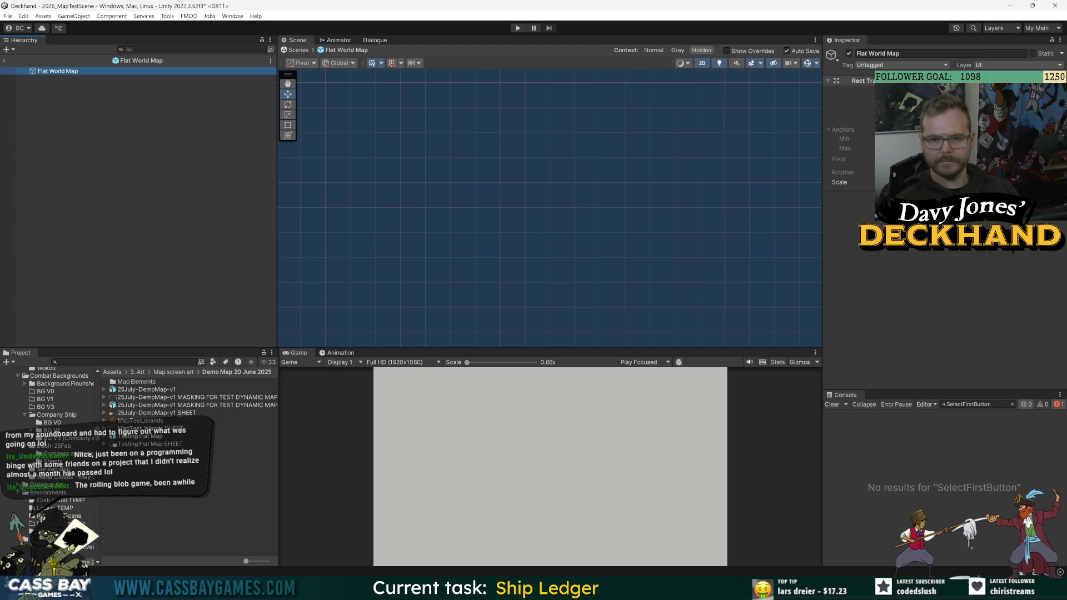
# Re-enter Flat World Map prefab editing and select the MapTest_Islands SHEET sprite sheet.
pyautogui.click(7, 61)
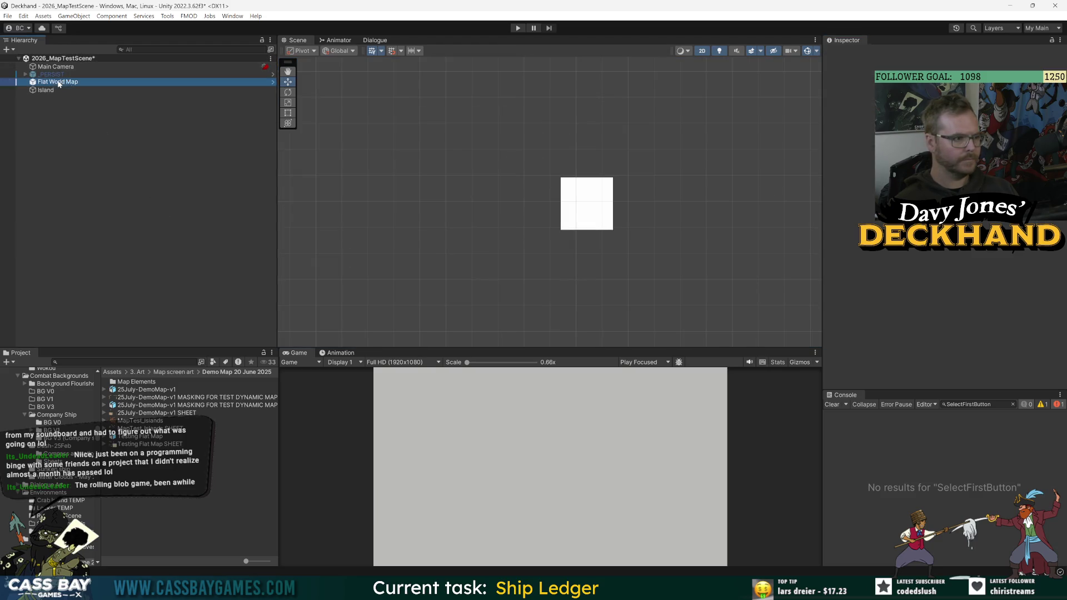
pyautogui.click(874, 92)
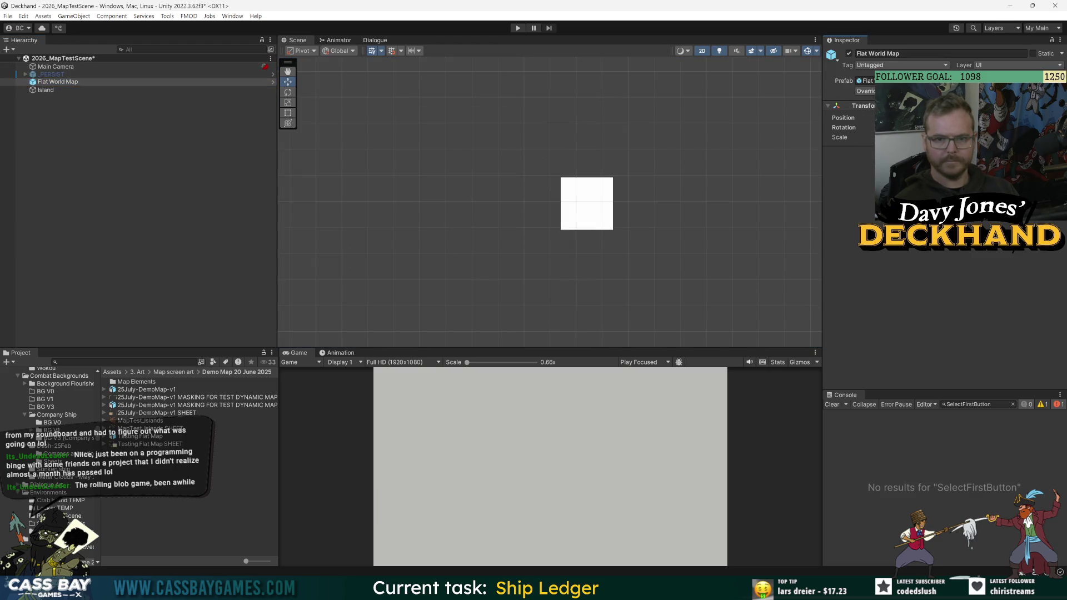
pyautogui.doubleClick(192, 82)
pyautogui.click(4, 61)
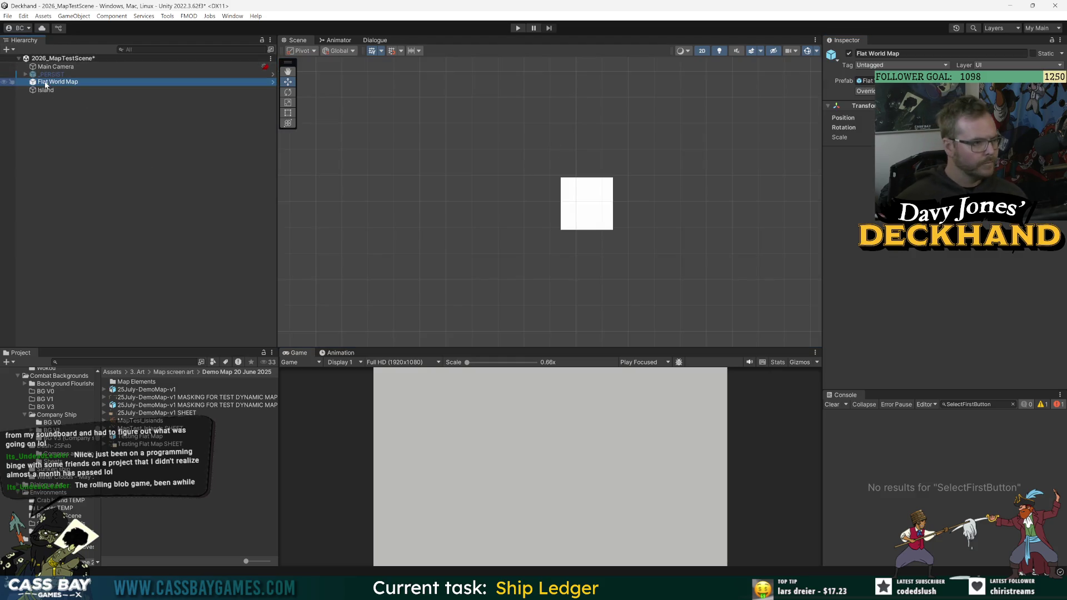
pyautogui.click(273, 82)
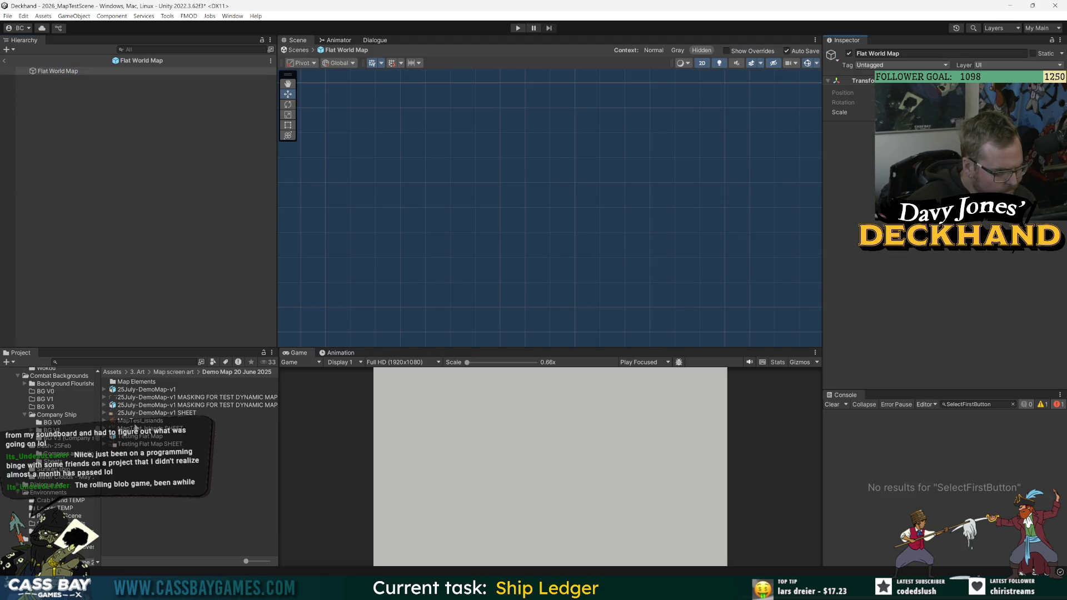
pyautogui.rightClick(66, 73)
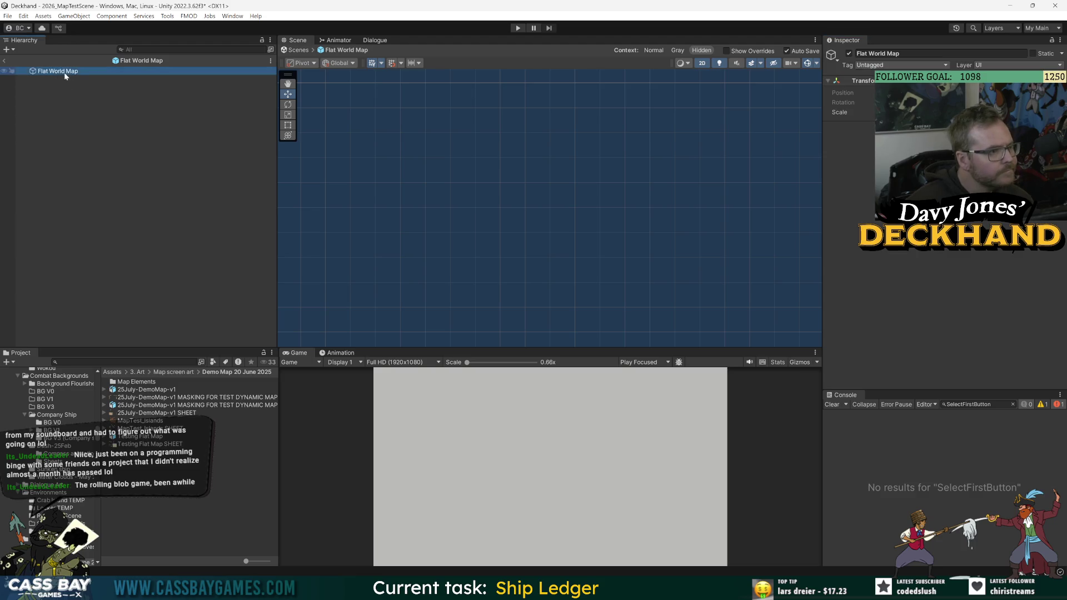
pyautogui.press('Escape')
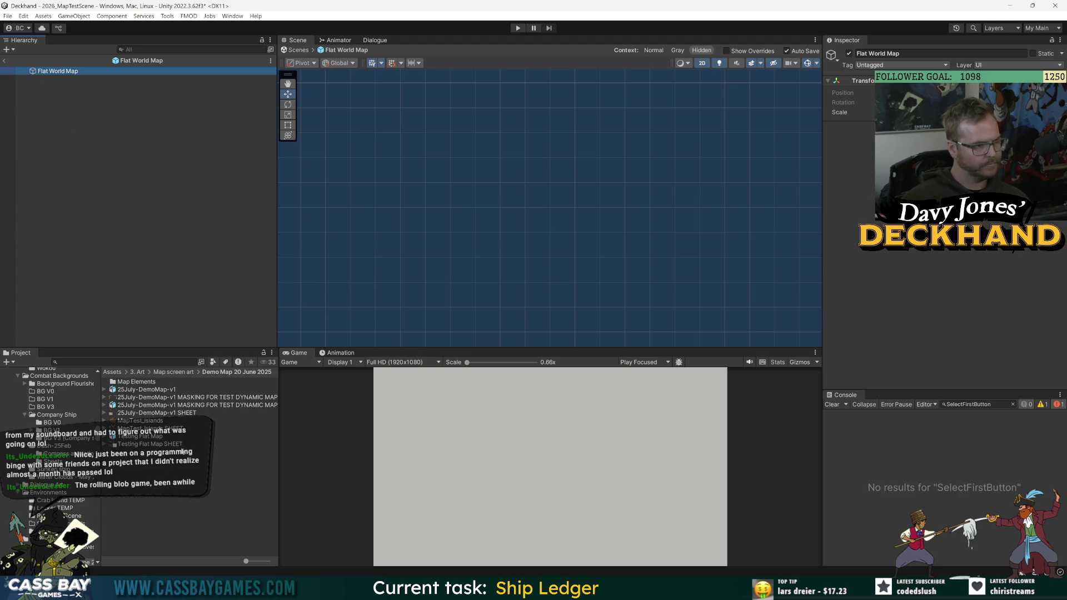
pyautogui.click(152, 428)
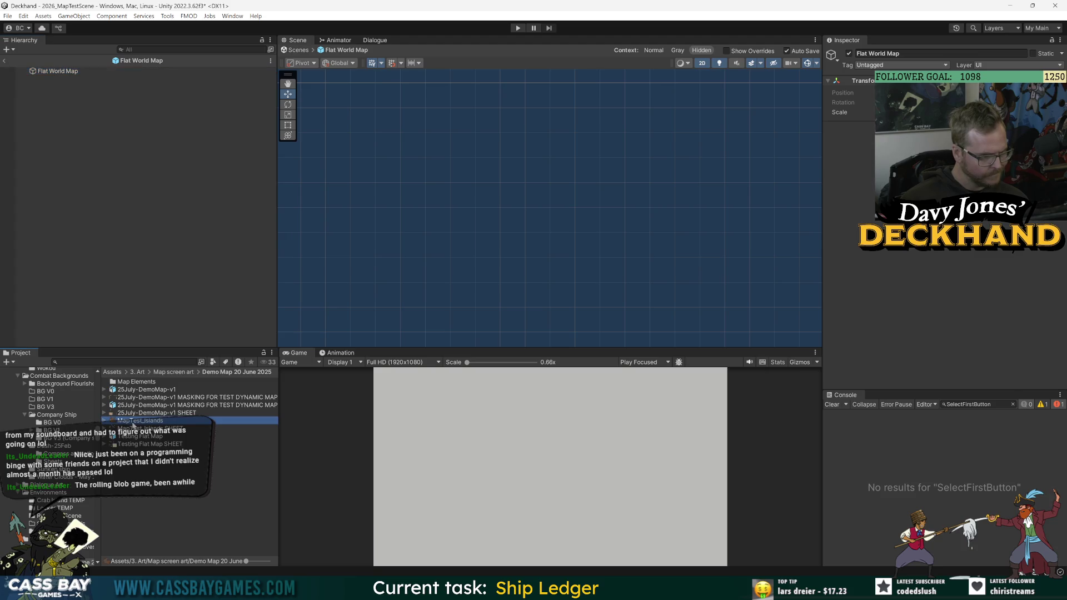
# Drag the MapTest_Islands SHEET_0 sprite into the Flat World Map prefab and frame it.
pyautogui.press('Right')
pyautogui.moveTo(165, 438)
pyautogui.mouseDown()
pyautogui.moveTo(128, 267)
pyautogui.moveTo(62, 72)
pyautogui.mouseUp()
pyautogui.doubleClick(93, 79)
pyautogui.scroll(-5, 594, 208)
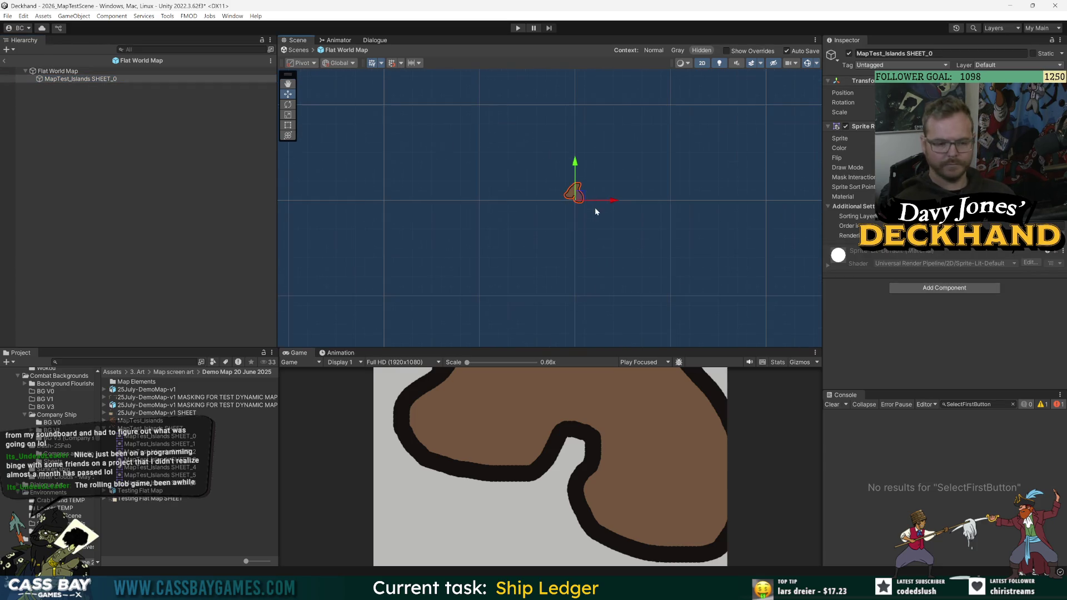
pyautogui.moveTo(642, 349)
pyautogui.mouseDown()
pyautogui.moveTo(641, 195)
pyautogui.moveTo(642, 327)
pyautogui.mouseUp()
# Back in the scene, switch the Scene view to 3D and frame the island sprite.
pyautogui.click(4, 60)
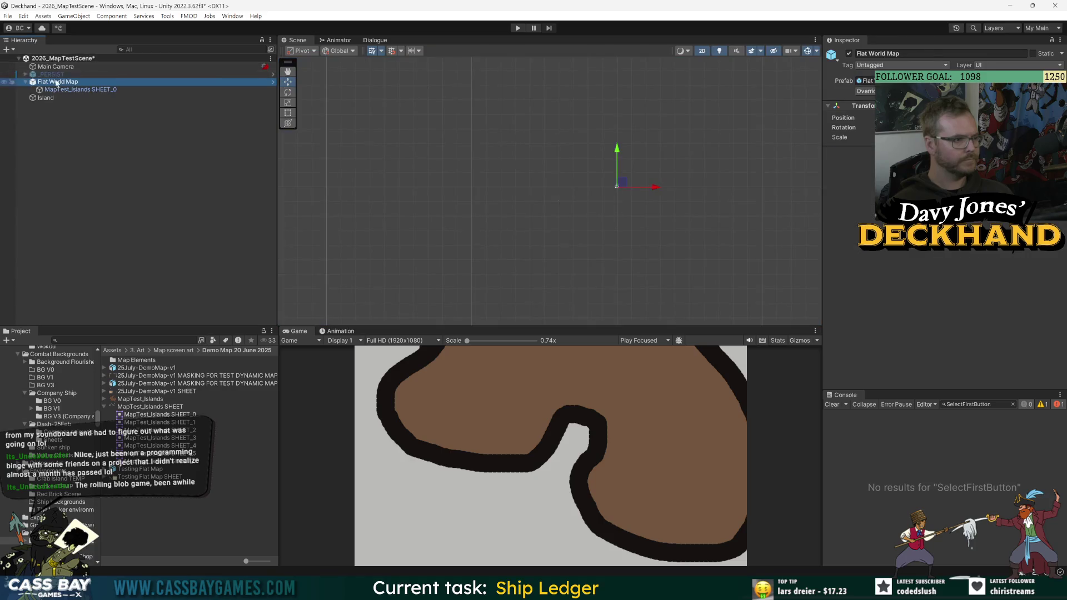
pyautogui.click(50, 66)
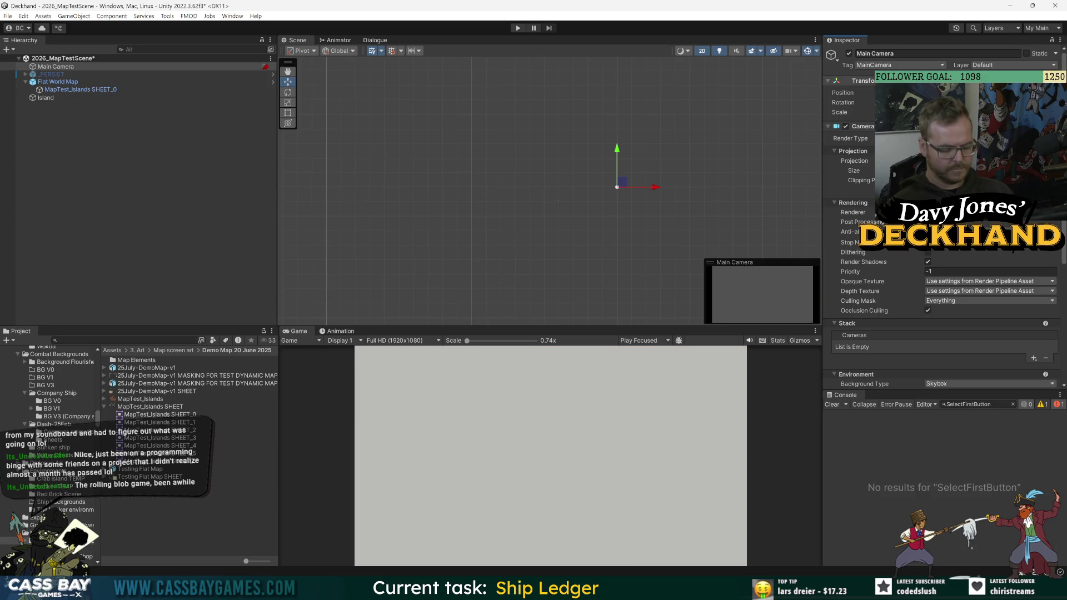
pyautogui.click(702, 50)
pyautogui.moveTo(662, 193)
pyautogui.mouseDown()
pyautogui.moveTo(494, 208)
pyautogui.moveTo(497, 226)
pyautogui.moveTo(446, 223)
pyautogui.moveTo(500, 205)
pyautogui.moveTo(538, 203)
pyautogui.moveTo(302, 270)
pyautogui.moveTo(422, 233)
pyautogui.mouseUp()
pyautogui.moveTo(489, 217); pyautogui.dragTo(334, 258)
pyautogui.click(69, 97)
pyautogui.press('f')
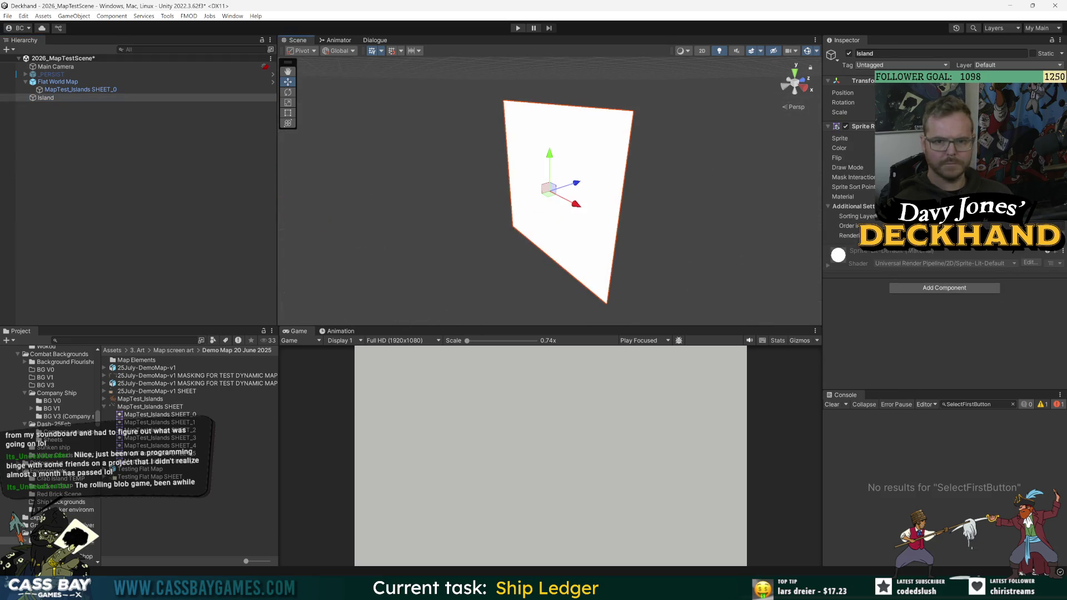
pyautogui.click(85, 89)
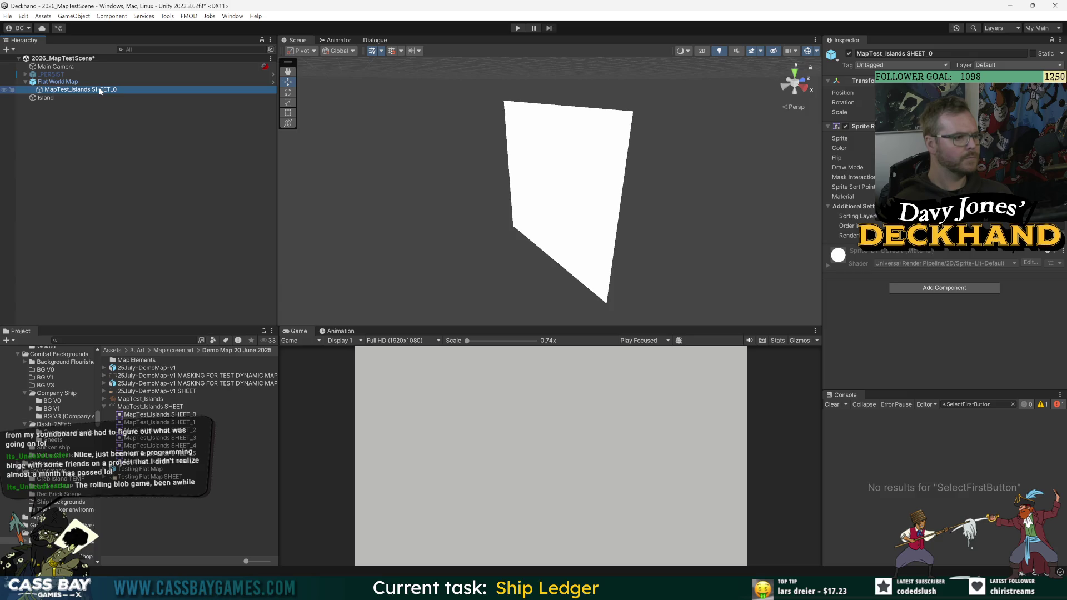
pyautogui.press('f')
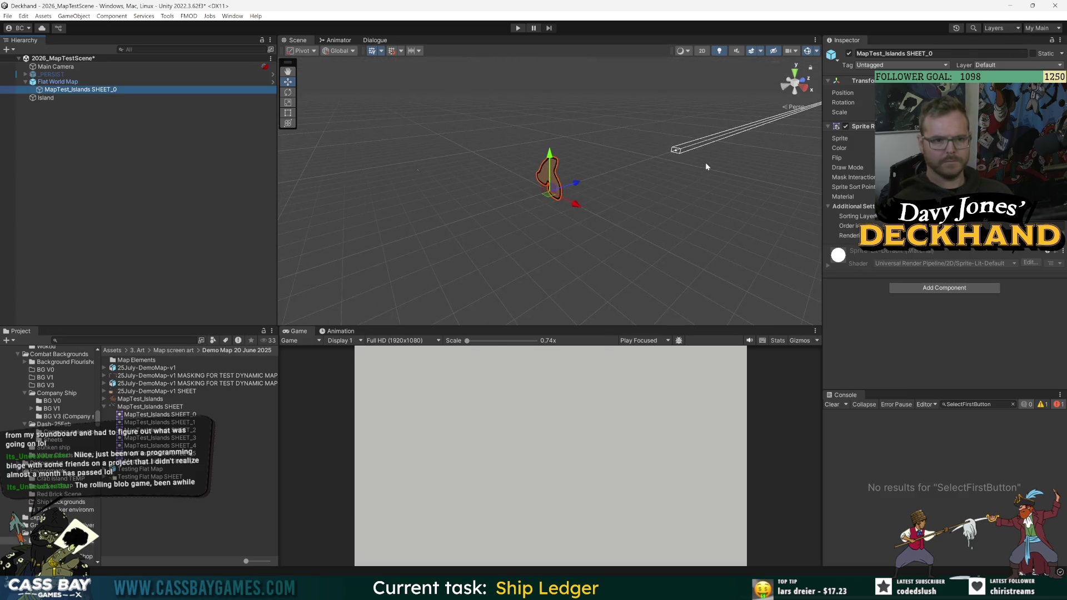
# Move the Main Camera over the island so it shows in the game view.
pyautogui.moveTo(706, 167); pyautogui.dragTo(821, 170)
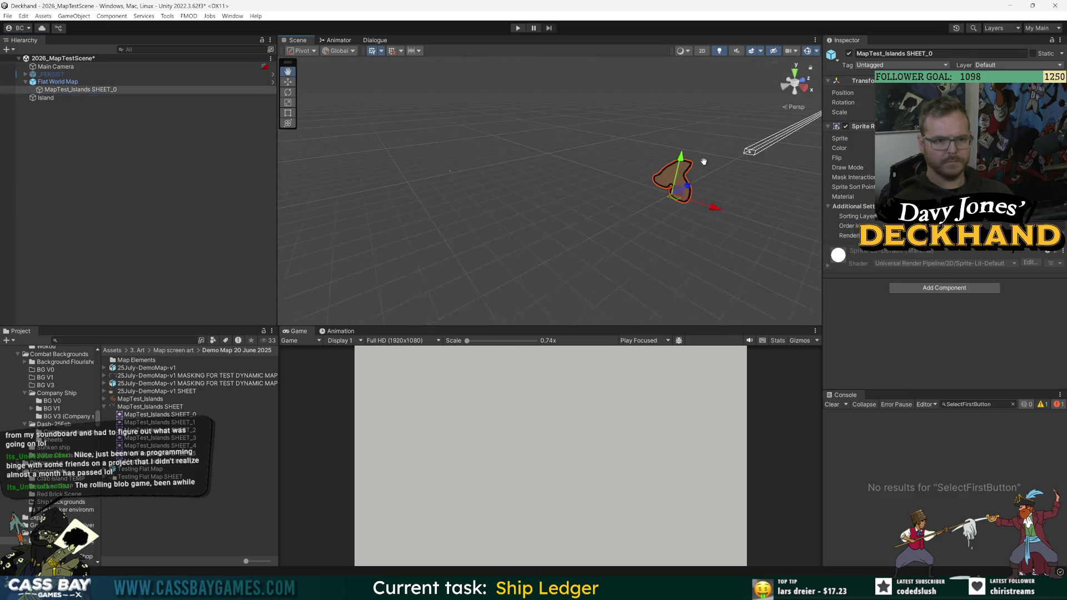
pyautogui.click(55, 67)
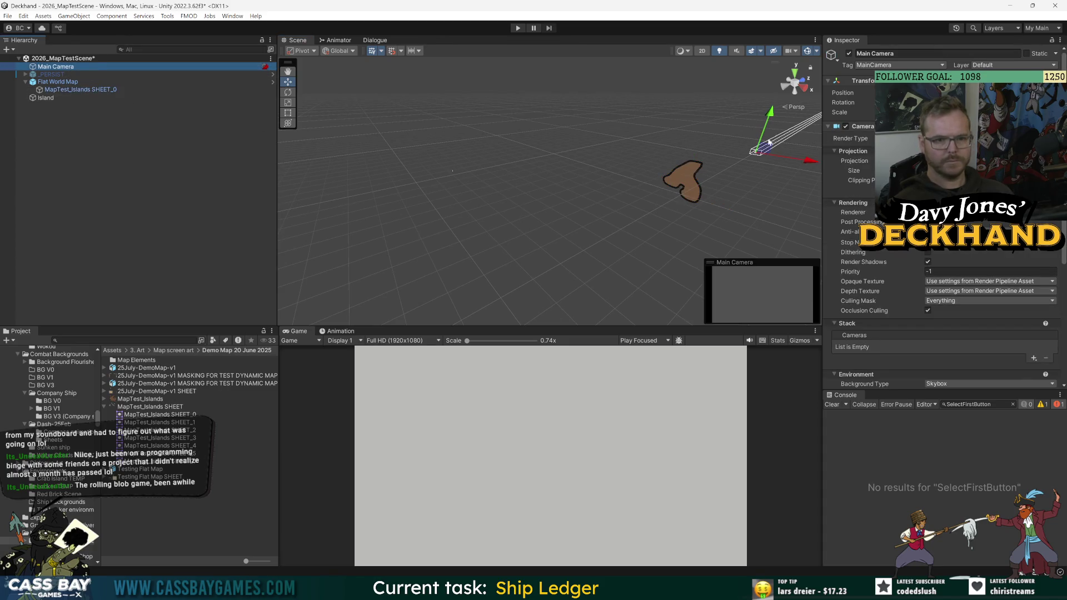
pyautogui.moveTo(763, 148)
pyautogui.mouseDown()
pyautogui.moveTo(689, 184)
pyautogui.moveTo(954, 283)
pyautogui.mouseUp()
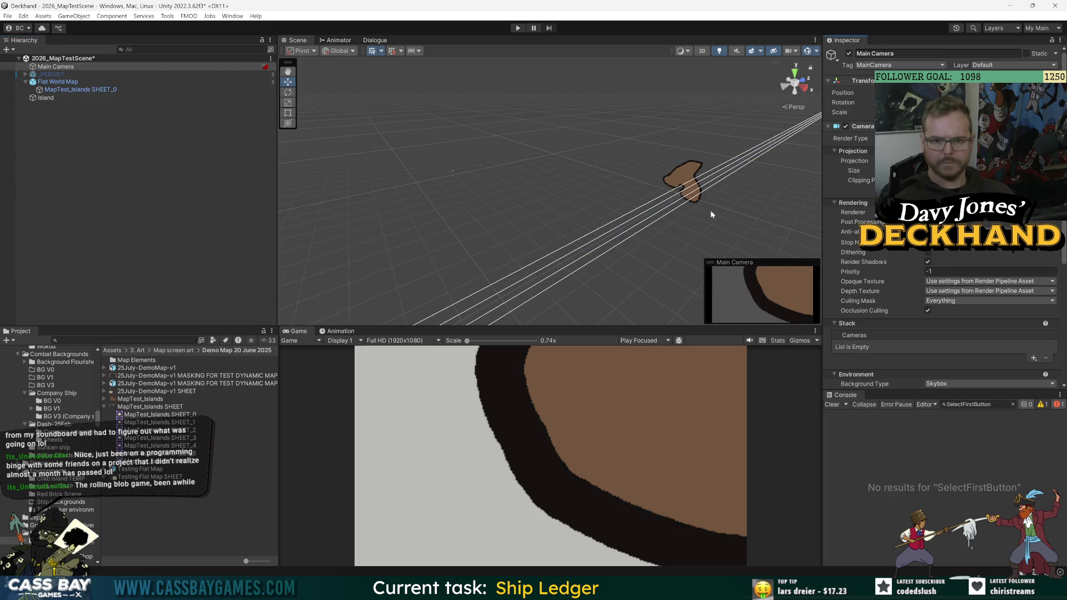
pyautogui.scroll(-5, 710, 211)
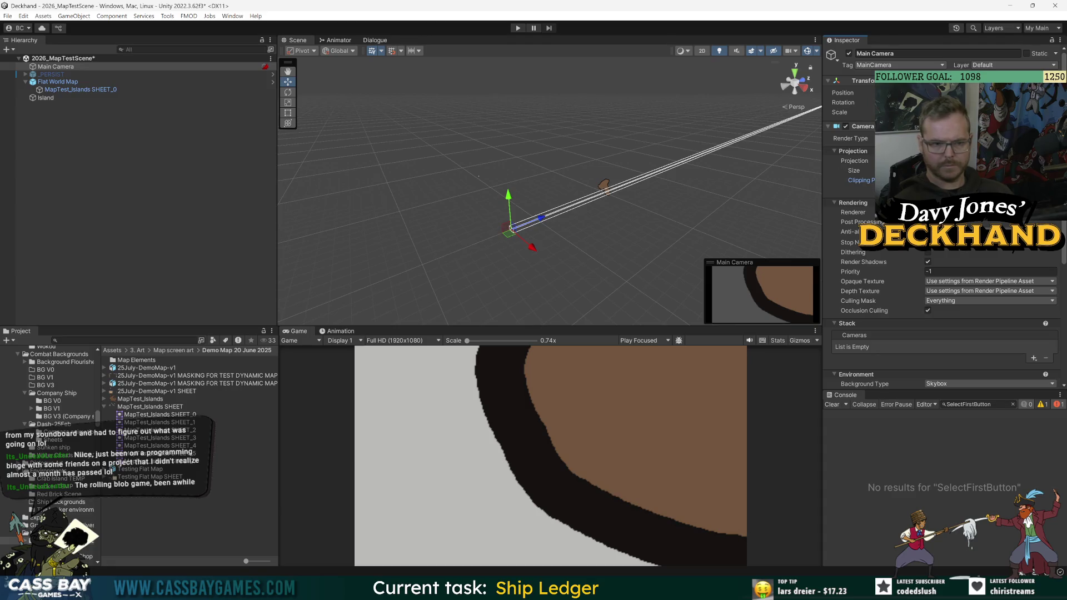
pyautogui.click(80, 89)
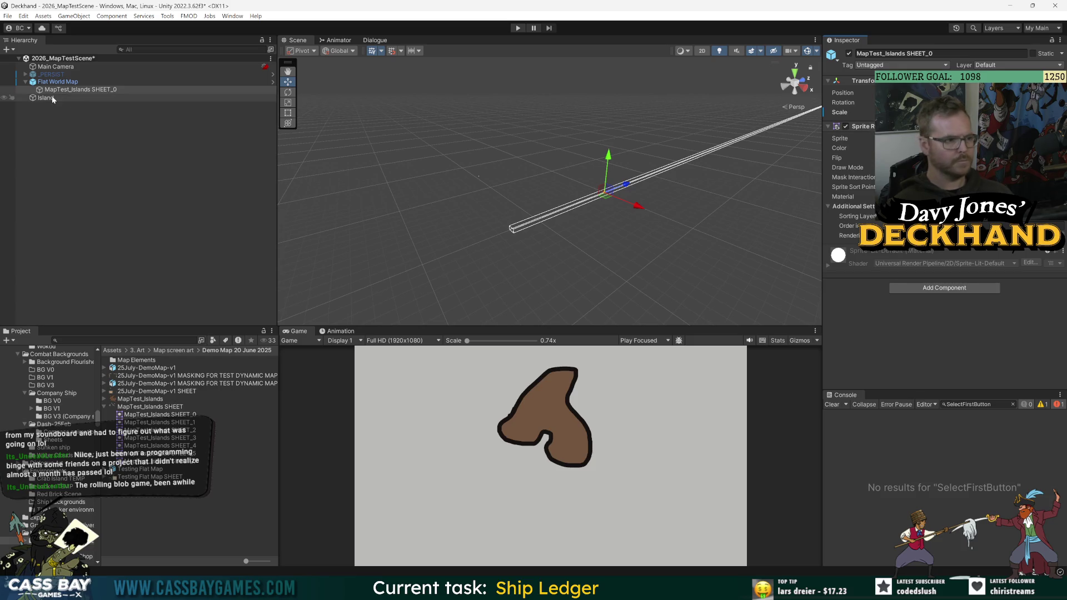
pyautogui.click(58, 75)
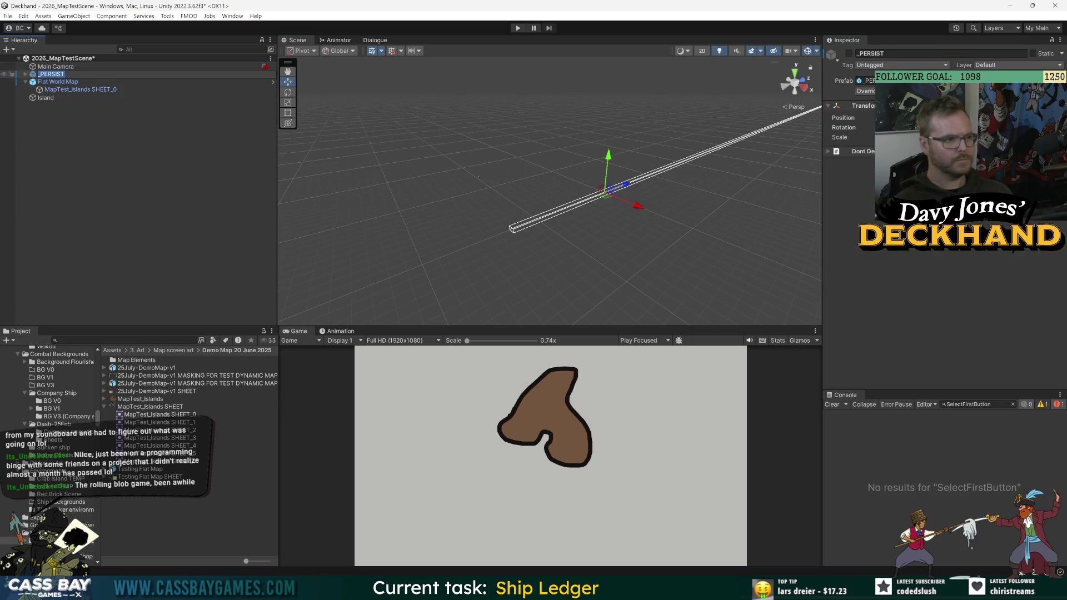
# Drag the Main Camera's Size value to frame the whole island, then return the Scene view to 2D.
pyautogui.click(127, 67)
pyautogui.click(510, 228)
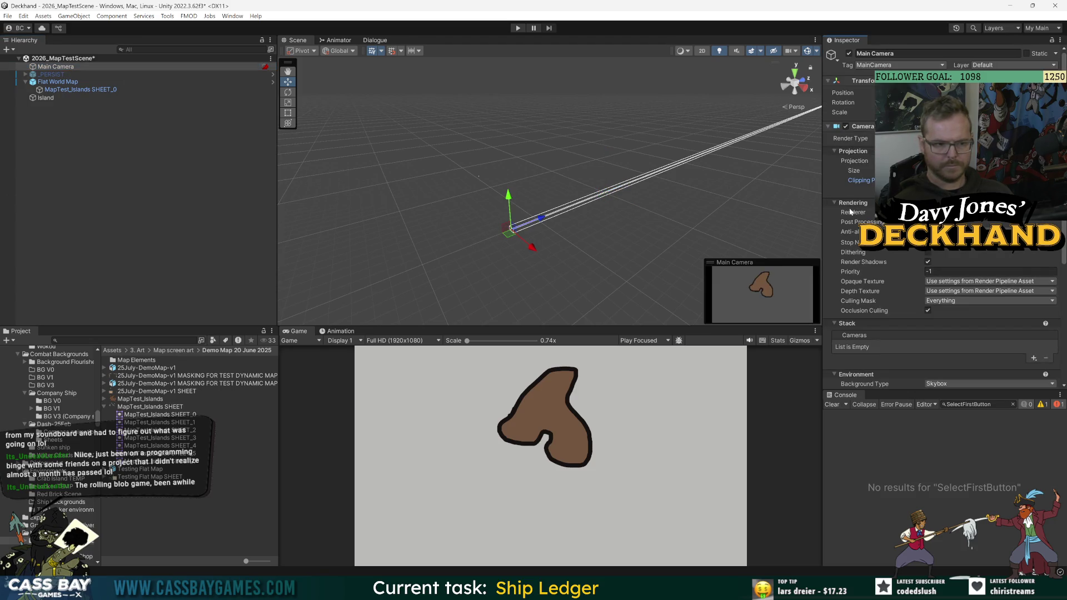
pyautogui.moveTo(868, 176)
pyautogui.mouseDown()
pyautogui.moveTo(842, 169)
pyautogui.moveTo(961, 169)
pyautogui.moveTo(908, 169)
pyautogui.mouseUp()
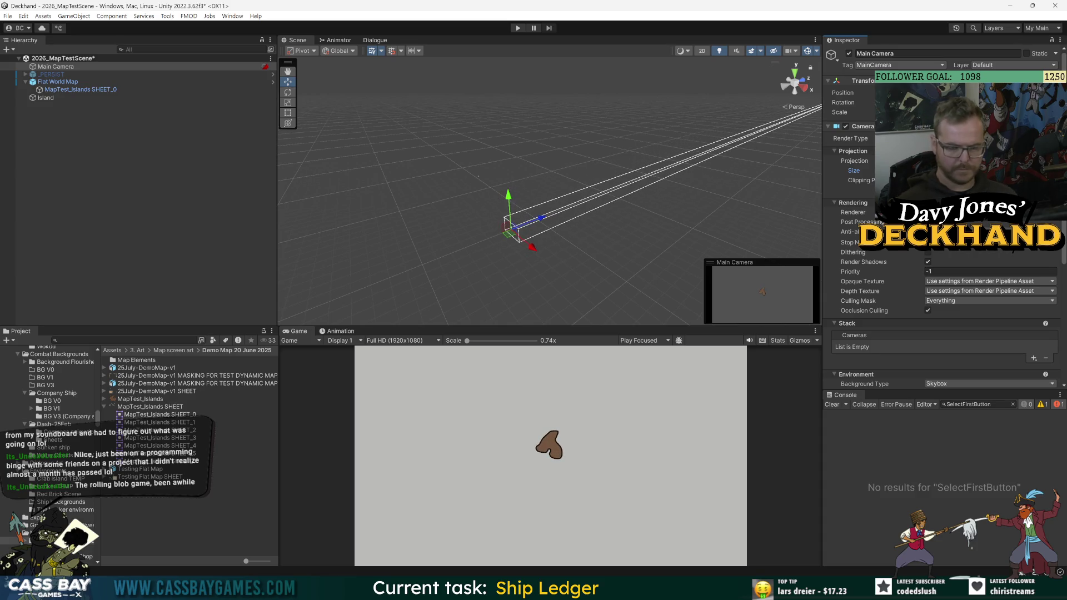
pyautogui.moveTo(908, 170)
pyautogui.mouseDown()
pyautogui.moveTo(895, 170)
pyautogui.moveTo(934, 170)
pyautogui.mouseUp()
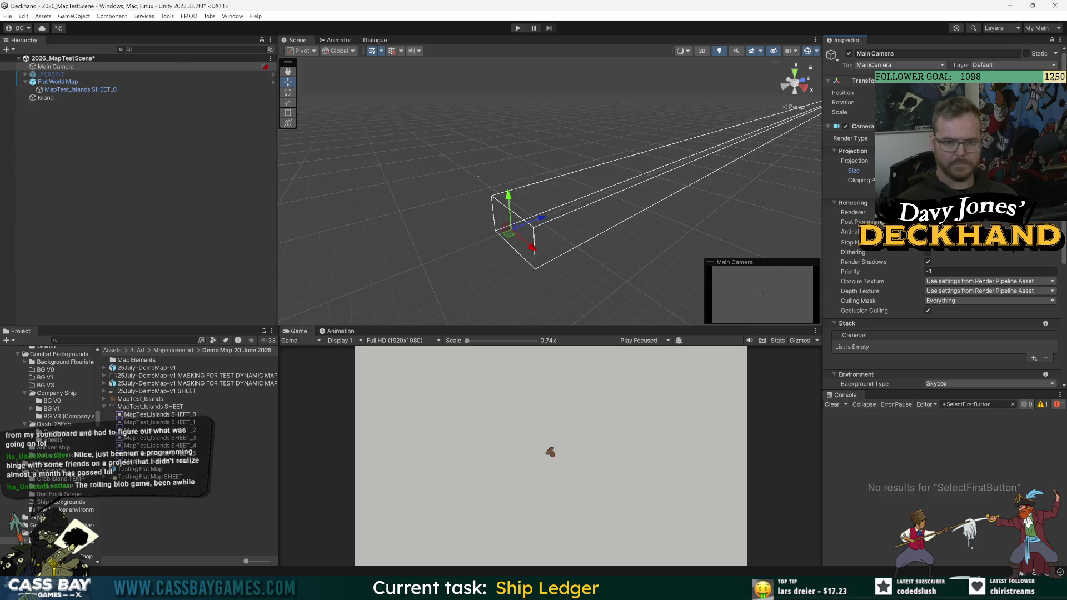
pyautogui.click(48, 91)
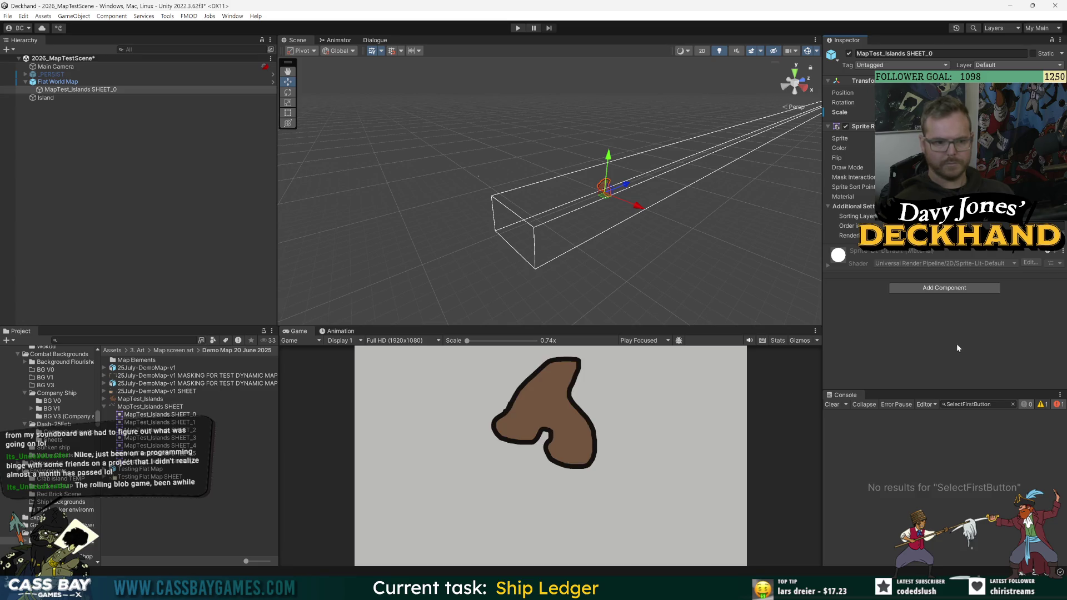
pyautogui.click(57, 67)
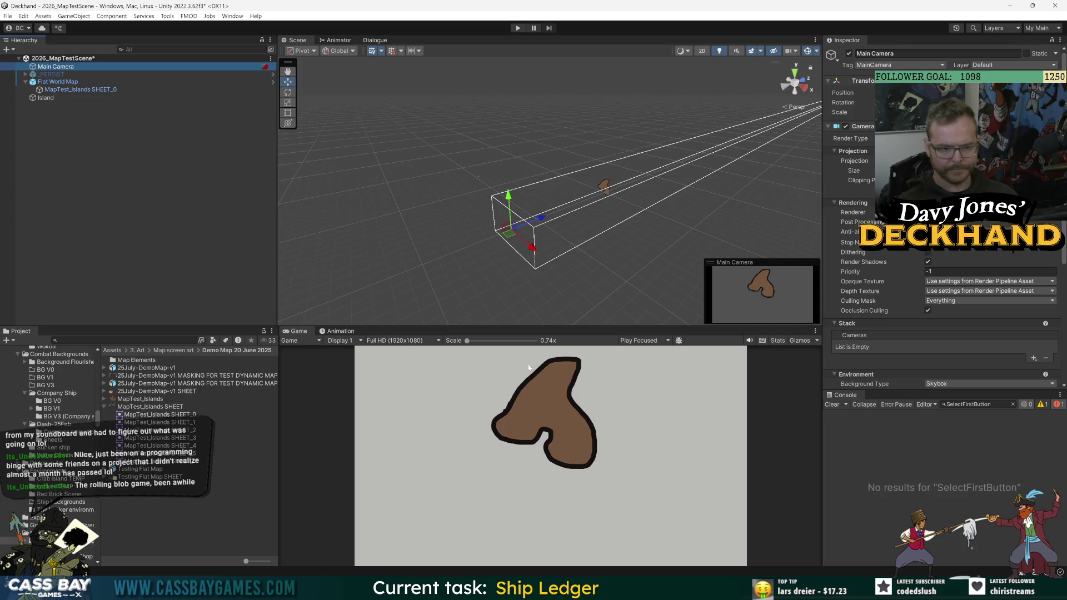
pyautogui.click(703, 51)
pyautogui.click(46, 98)
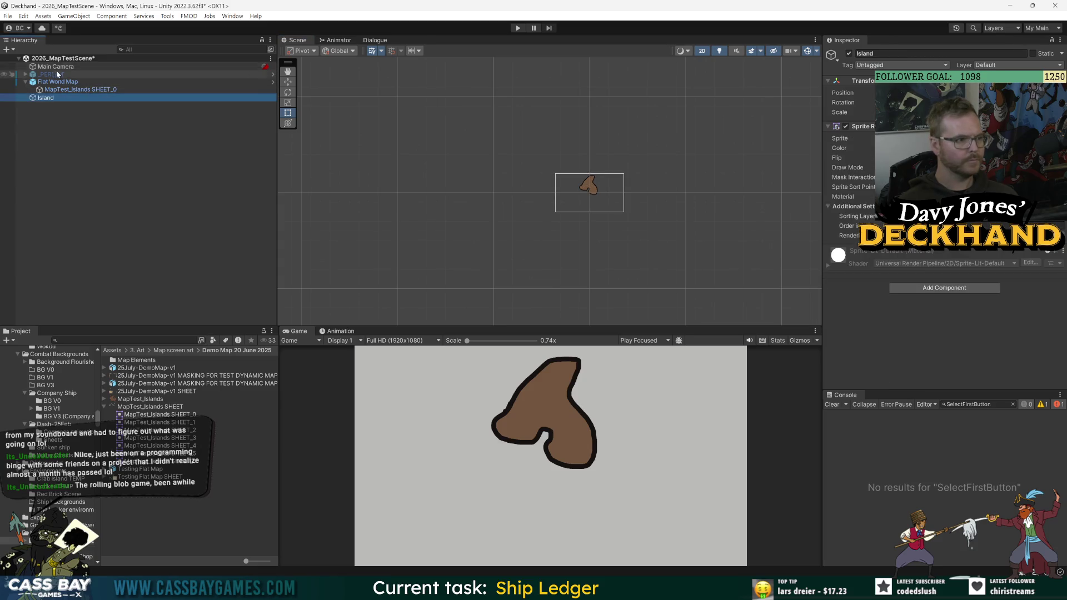
# Nudge the Main Camera to reframe the island and rename SHEET_0 to Island.
pyautogui.click(56, 67)
pyautogui.press('w')
pyautogui.moveTo(597, 190)
pyautogui.mouseDown()
pyautogui.moveTo(616, 161)
pyautogui.moveTo(615, 178)
pyautogui.moveTo(598, 182)
pyautogui.moveTo(620, 143)
pyautogui.moveTo(576, 196)
pyautogui.moveTo(597, 180)
pyautogui.mouseUp()
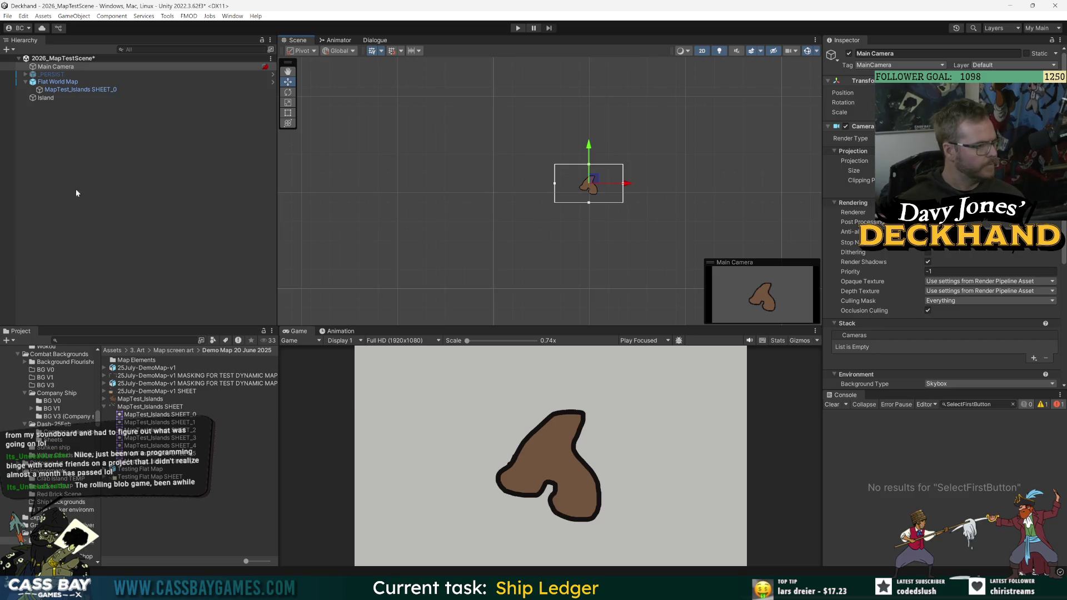
pyautogui.click(100, 90)
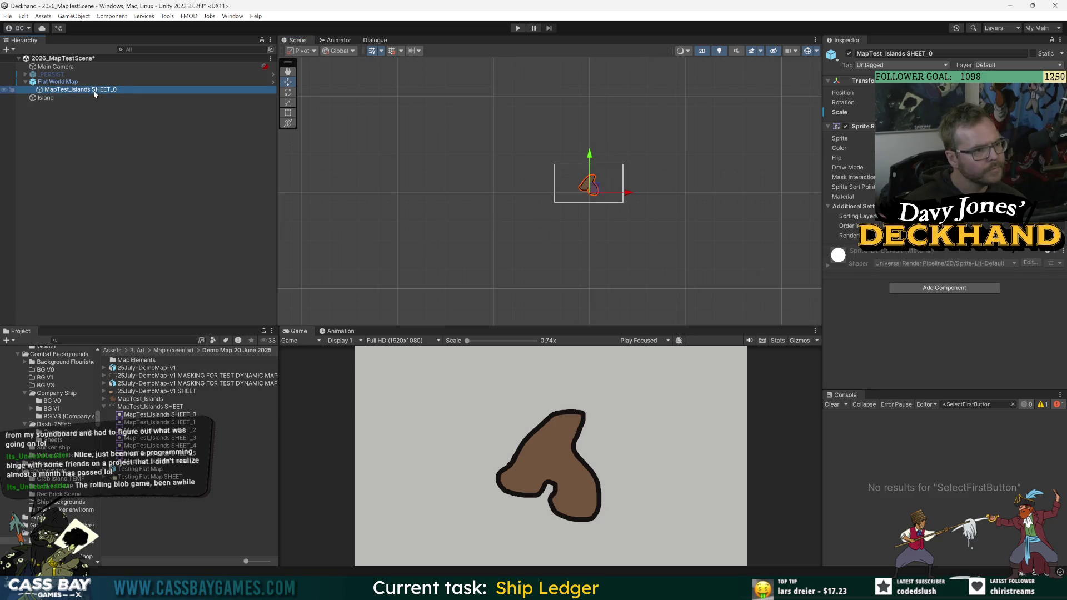
pyautogui.press('F2')
pyautogui.press('BackSpace')
pyautogui.write('land')
pyautogui.press('Return')
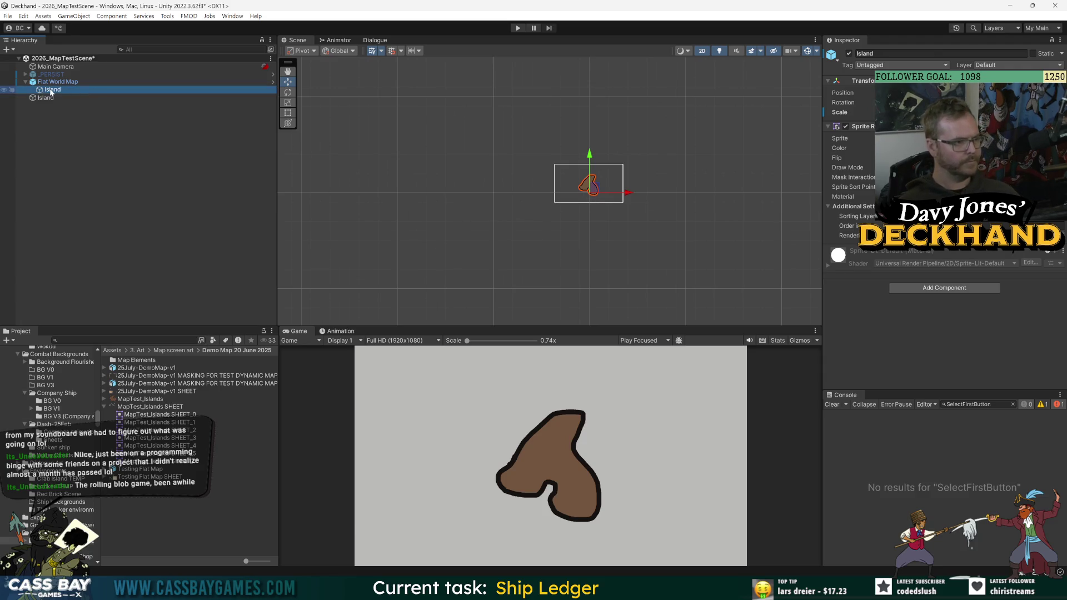
# Review Flat World Map's pending overrides and open the prefab for editing.
pyautogui.click(53, 82)
pyautogui.click(1028, 81)
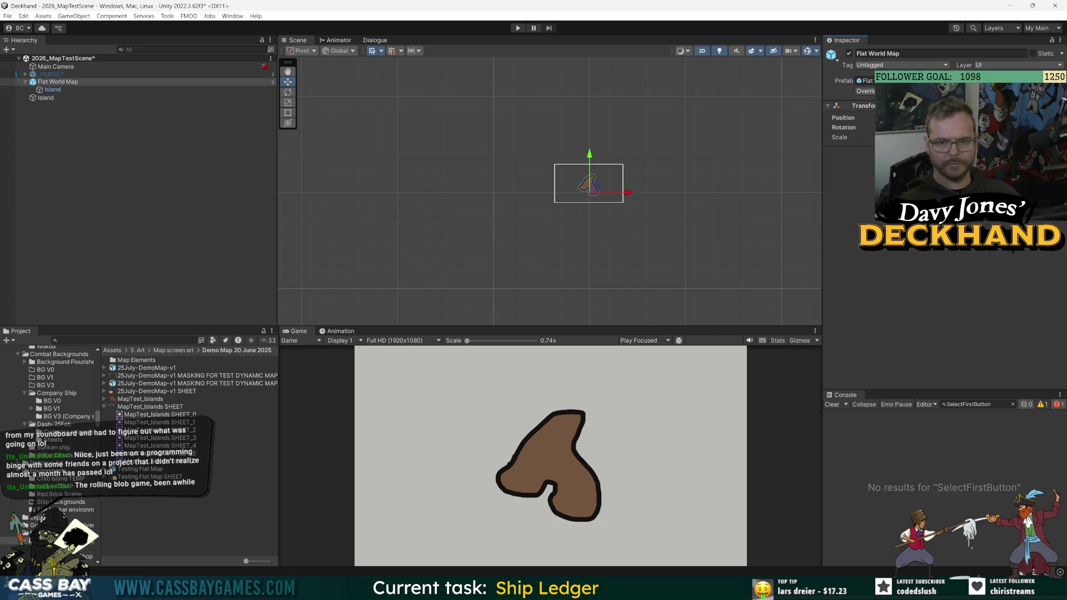
pyautogui.click(272, 82)
pyautogui.click(58, 79)
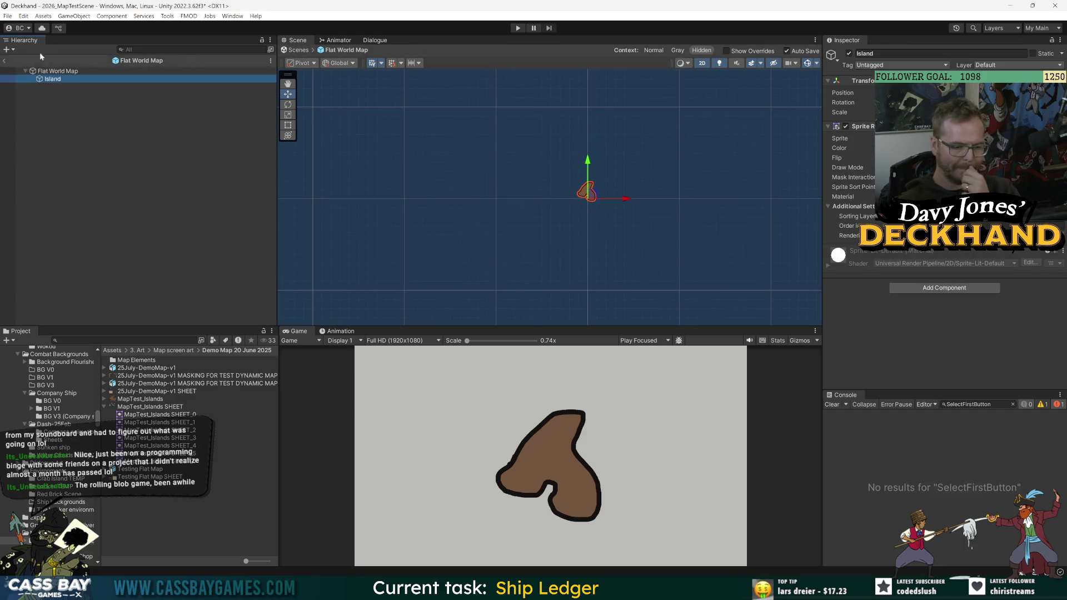
# Parent the Main Camera under Flat World Map and move it to centre the island.
pyautogui.click(4, 60)
pyautogui.moveTo(49, 68); pyautogui.dragTo(55, 82)
pyautogui.click(57, 74)
pyautogui.click(871, 81)
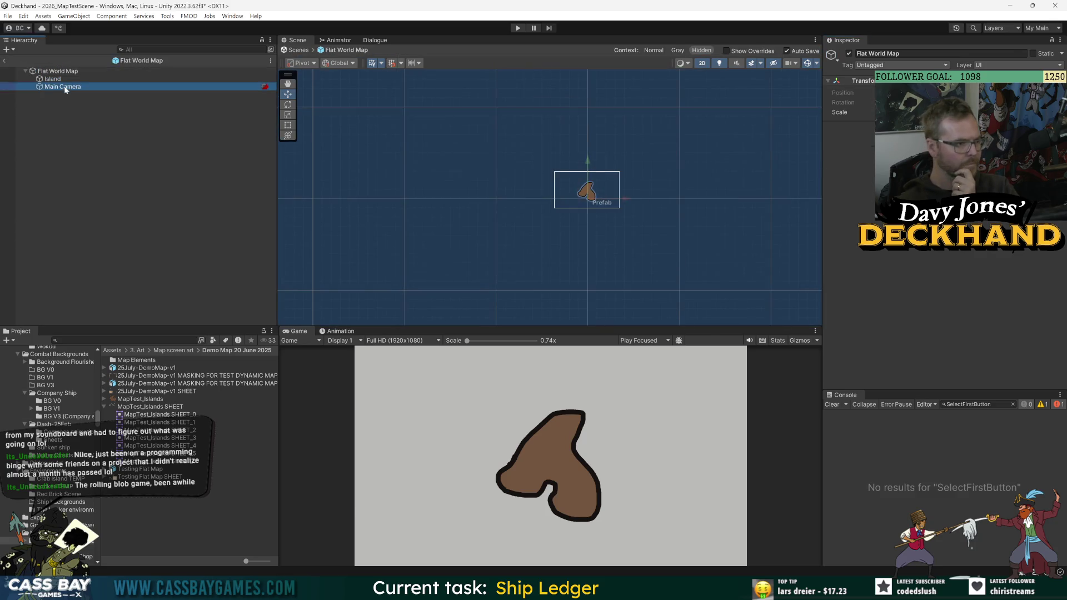
pyautogui.click(61, 87)
pyautogui.moveTo(599, 173)
pyautogui.mouseDown()
pyautogui.moveTo(608, 167)
pyautogui.moveTo(585, 193)
pyautogui.moveTo(597, 189)
pyautogui.mouseUp()
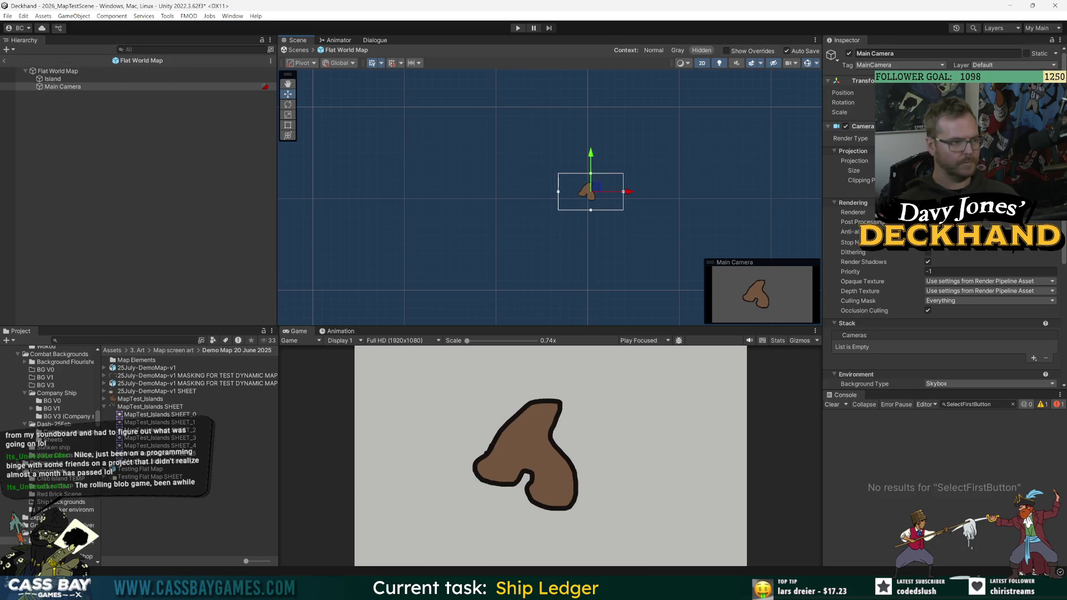
# Reopen the Flat World Map prefab and bring up the create menu on Island.
pyautogui.click(4, 64)
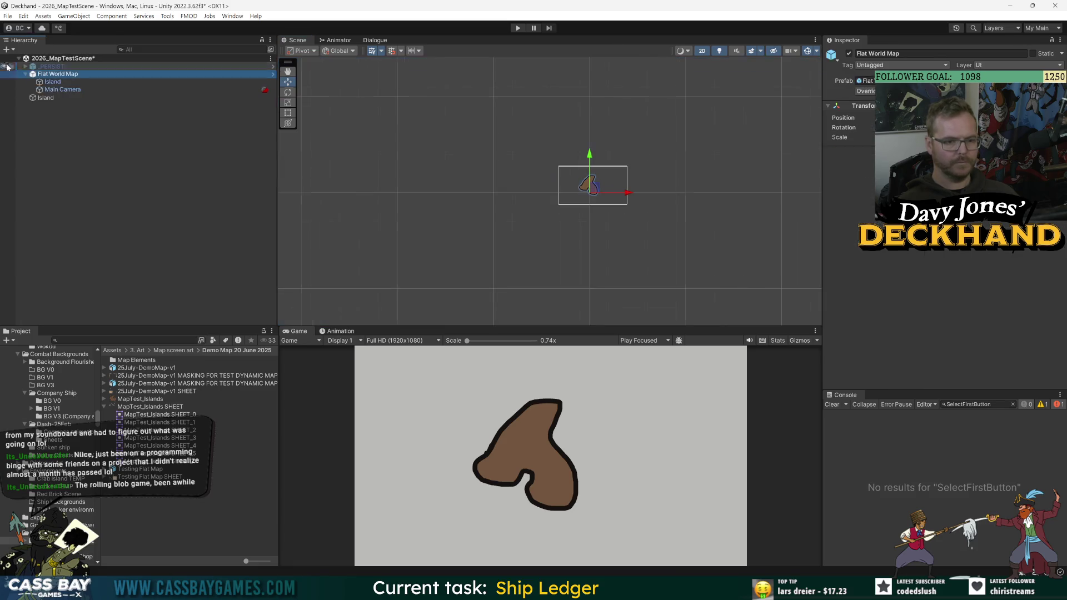
pyautogui.doubleClick(59, 83)
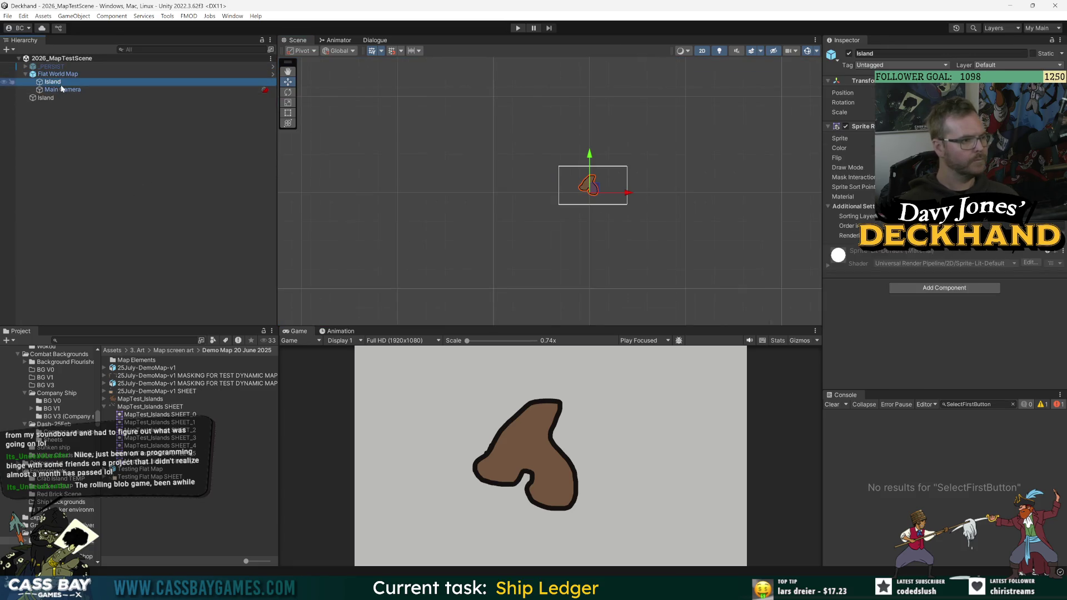
pyautogui.click(55, 79)
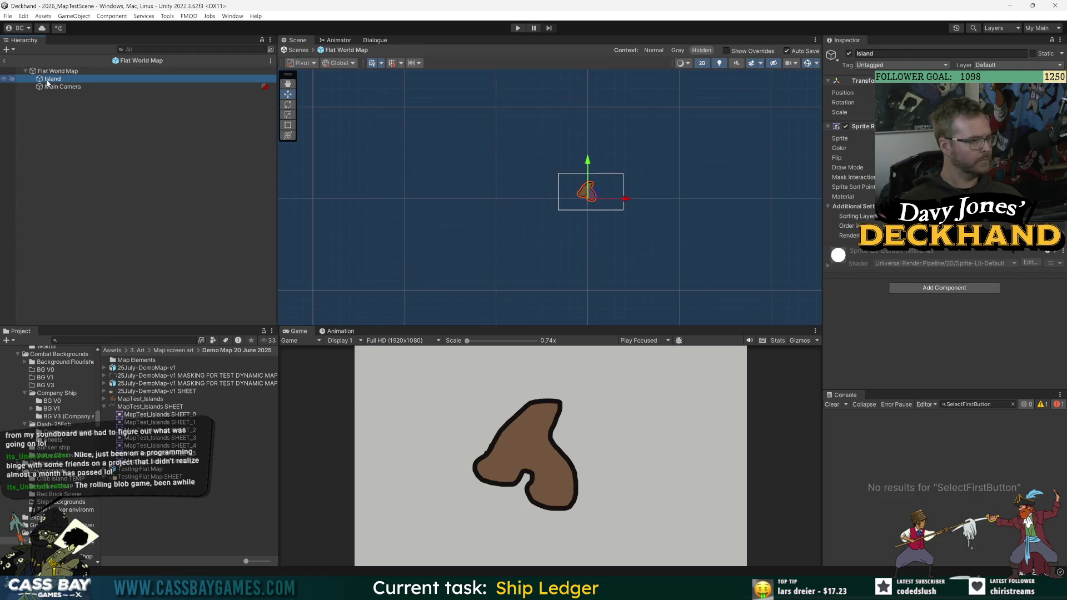
pyautogui.rightClick(47, 83)
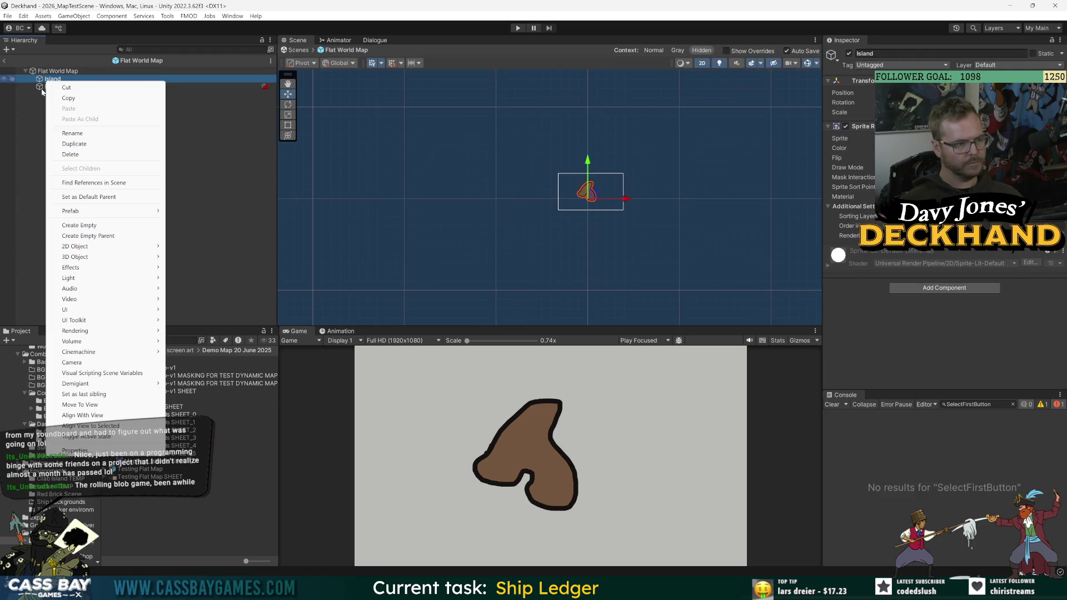
# Add an empty child under Island named WorldMapPort.
pyautogui.click(98, 225)
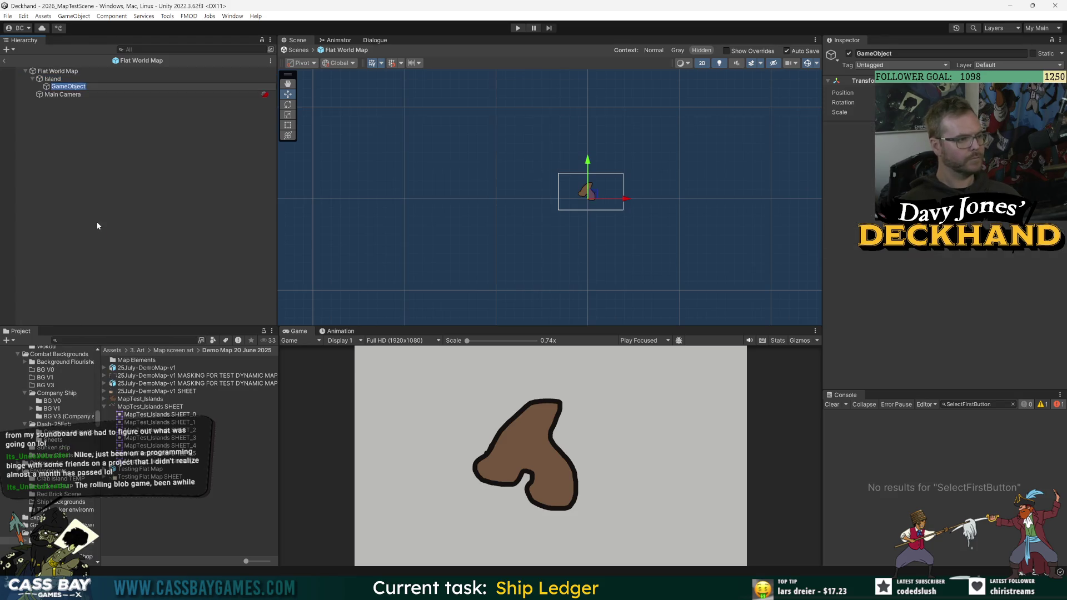
pyautogui.write('World')
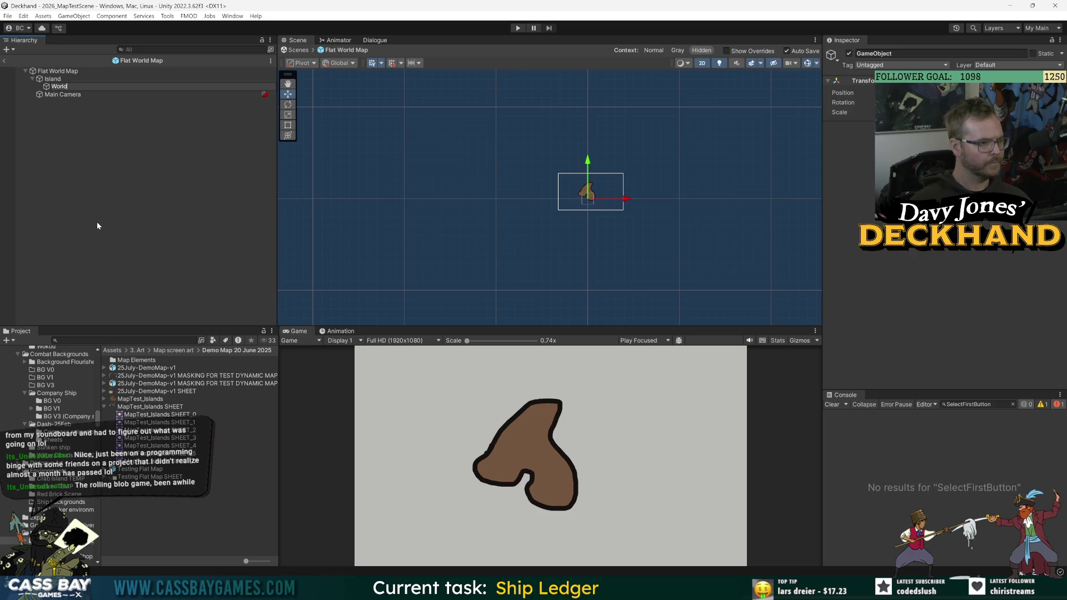
pyautogui.write('MapPort')
pyautogui.press('Return')
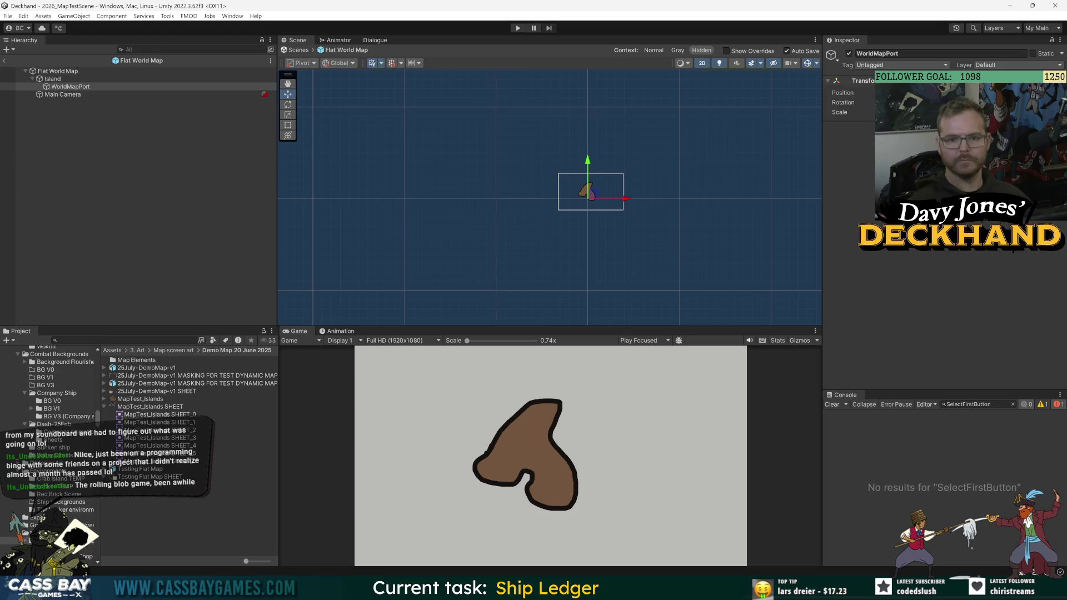
# Search the Project for 'map', place the WorldMapPort prefab under Island, and delete the empty placeholder.
pyautogui.click(157, 171)
pyautogui.hotkey('ctrl', 's')
pyautogui.click(122, 341)
pyautogui.write('map')
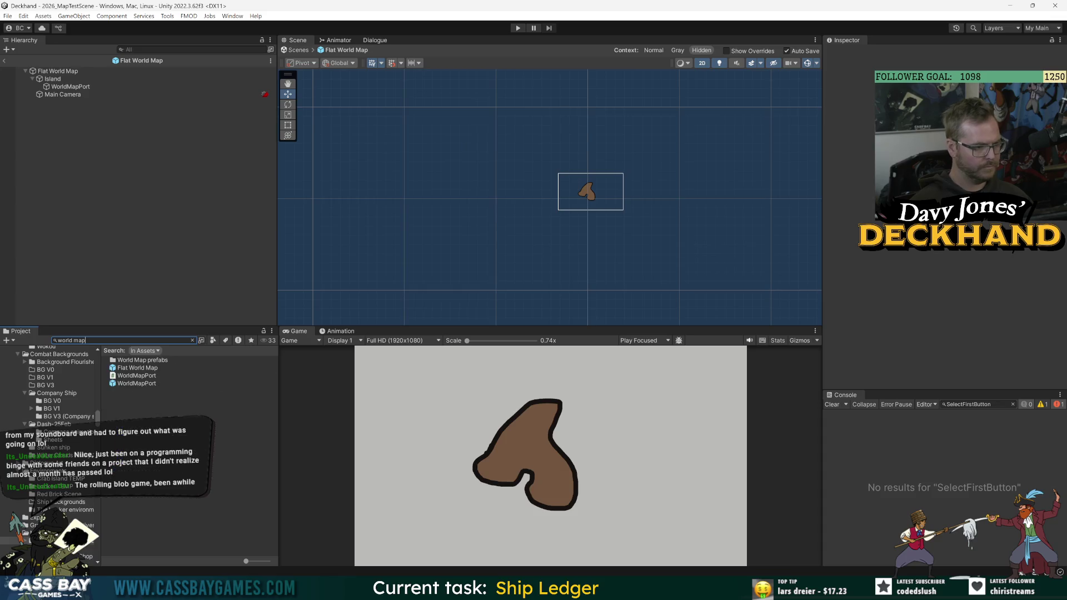
pyautogui.moveTo(133, 384); pyautogui.dragTo(73, 81)
pyautogui.click(70, 87)
pyautogui.press('Delete')
# Nudge the WorldMapPort (1) position slightly and duplicate the Island.
pyautogui.click(64, 80)
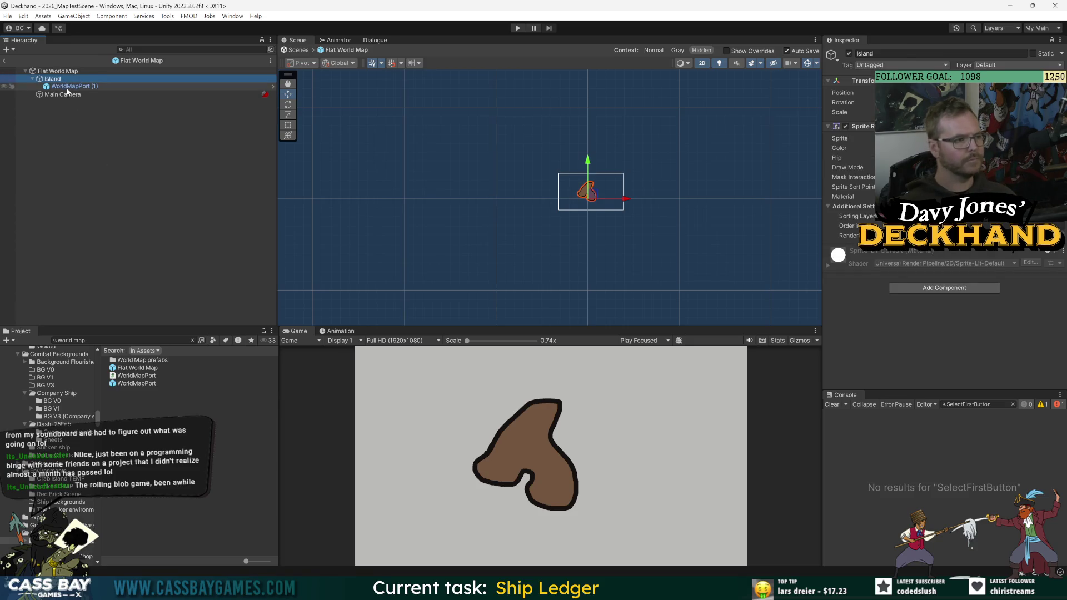
pyautogui.click(71, 87)
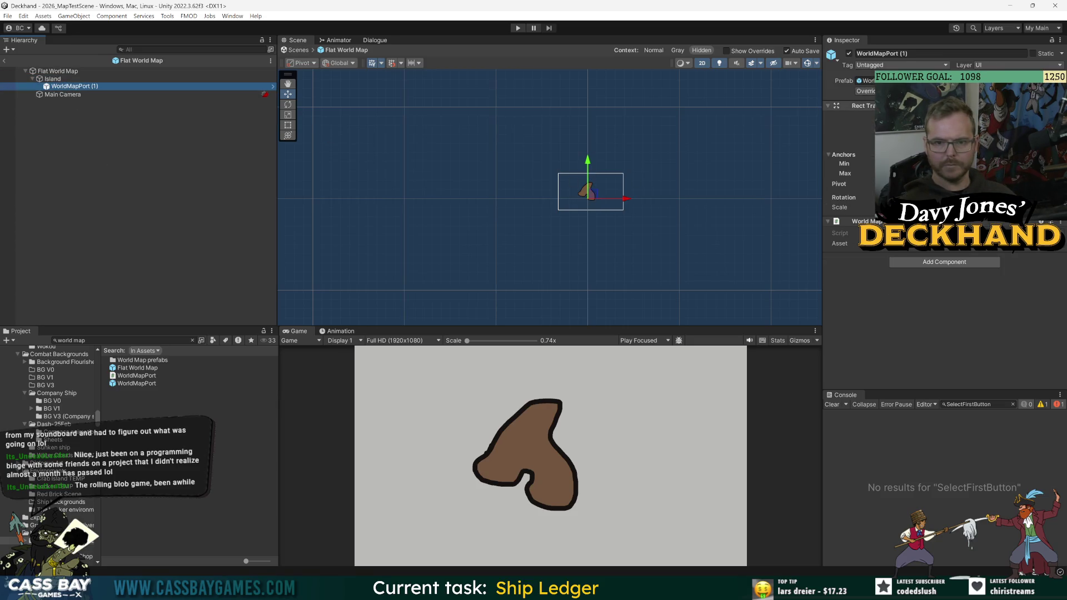
pyautogui.scroll(2, 578, 198)
pyautogui.scroll(2, 578, 197)
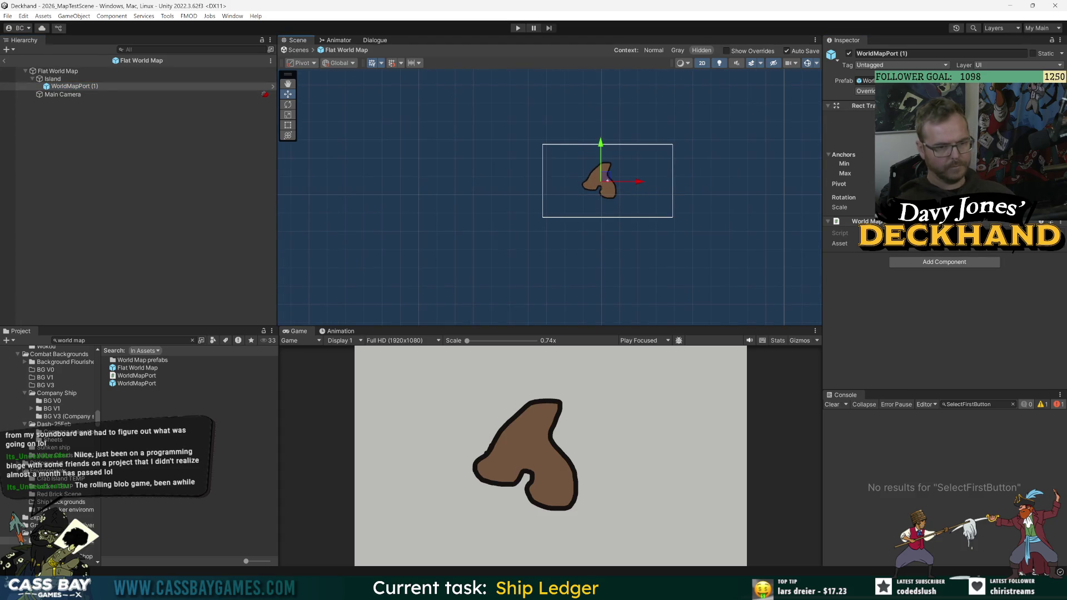
pyautogui.moveTo(603, 179); pyautogui.dragTo(599, 178)
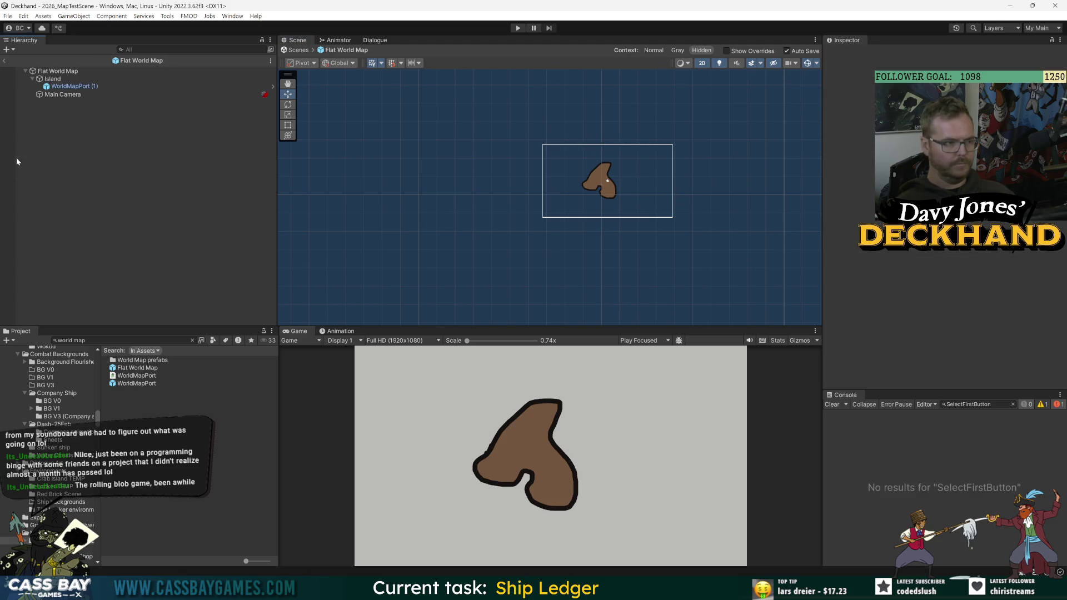
pyautogui.click(75, 87)
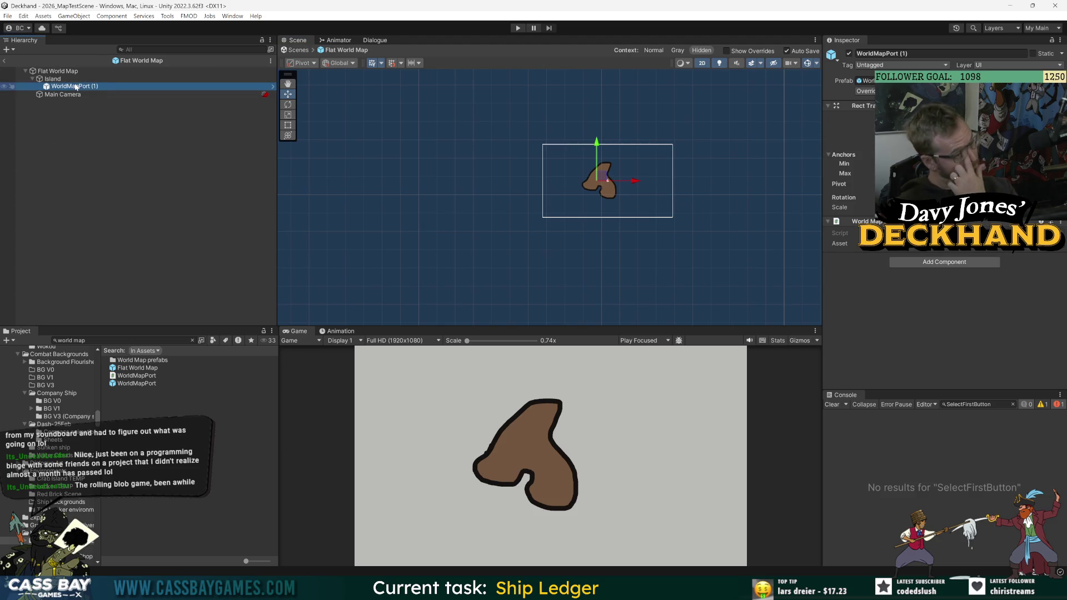
pyautogui.click(105, 79)
pyautogui.hotkey('ctrl', 'd')
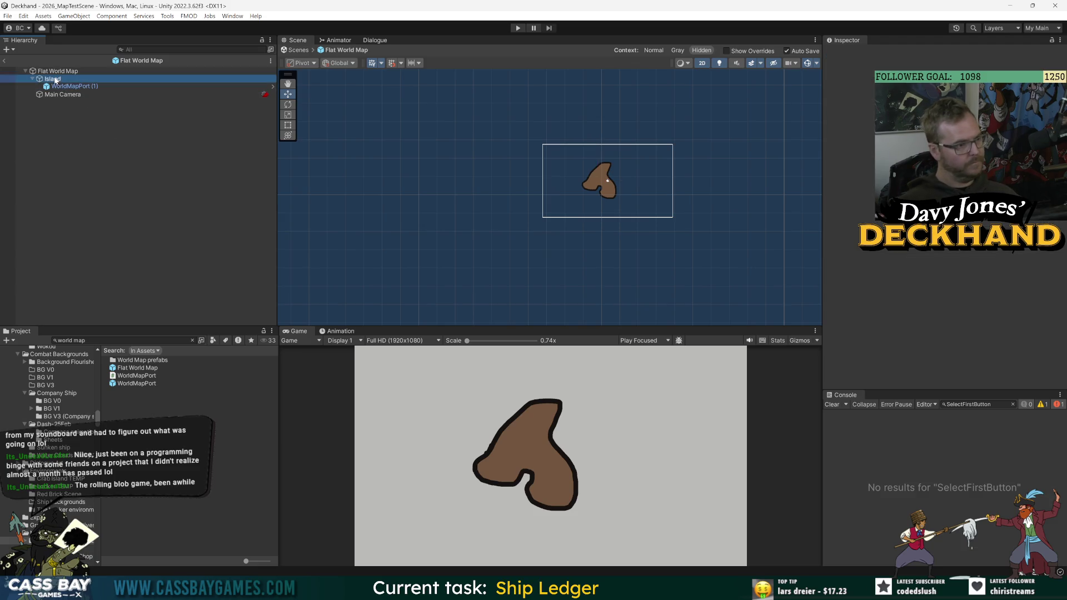
# Move Island (1) to the upper right and give it the MapTest_Islands SHEET_1 sprite.
pyautogui.moveTo(617, 188); pyautogui.dragTo(672, 153)
pyautogui.click(32, 95)
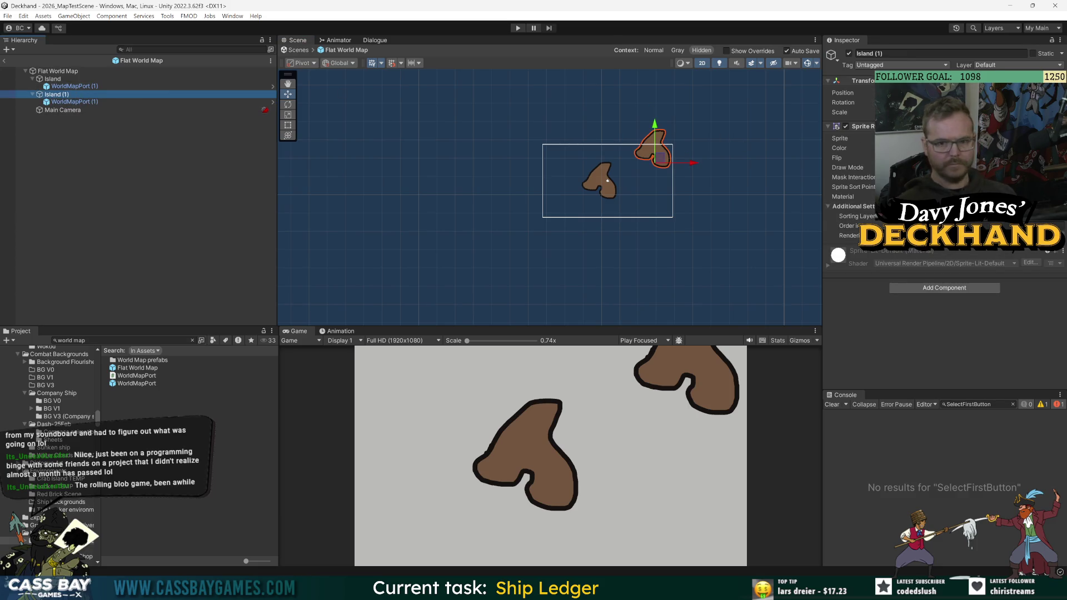
pyautogui.click(1057, 138)
pyautogui.doubleClick(835, 252)
pyautogui.moveTo(653, 150); pyautogui.dragTo(681, 129)
pyautogui.scroll(-4, 695, 222)
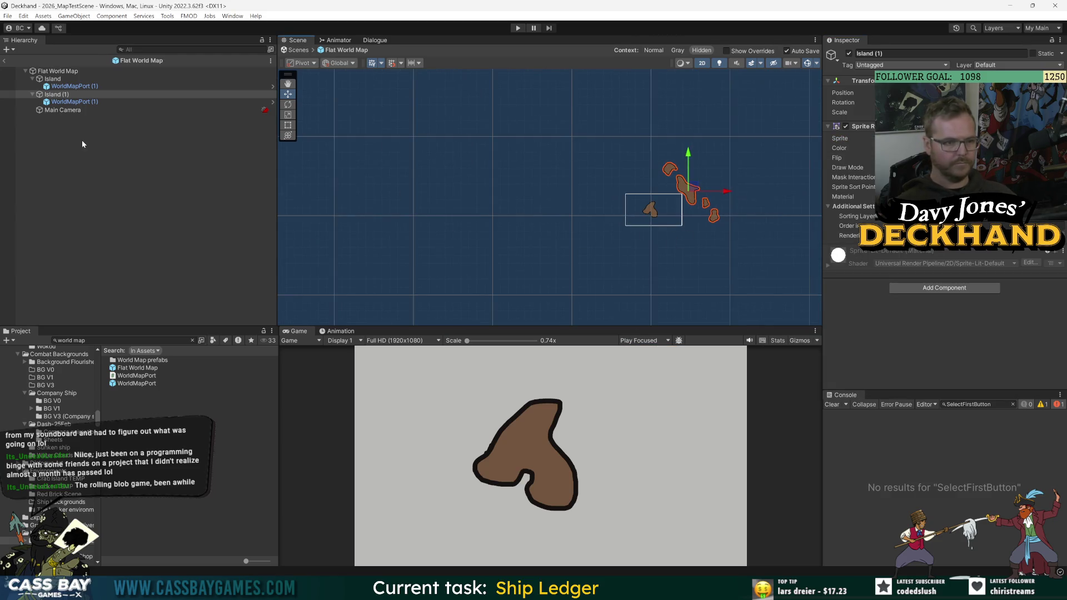
pyautogui.click(91, 156)
# Set the Main Camera Size to 10, enlarge it further, and reposition it to frame all islands.
pyautogui.click(70, 114)
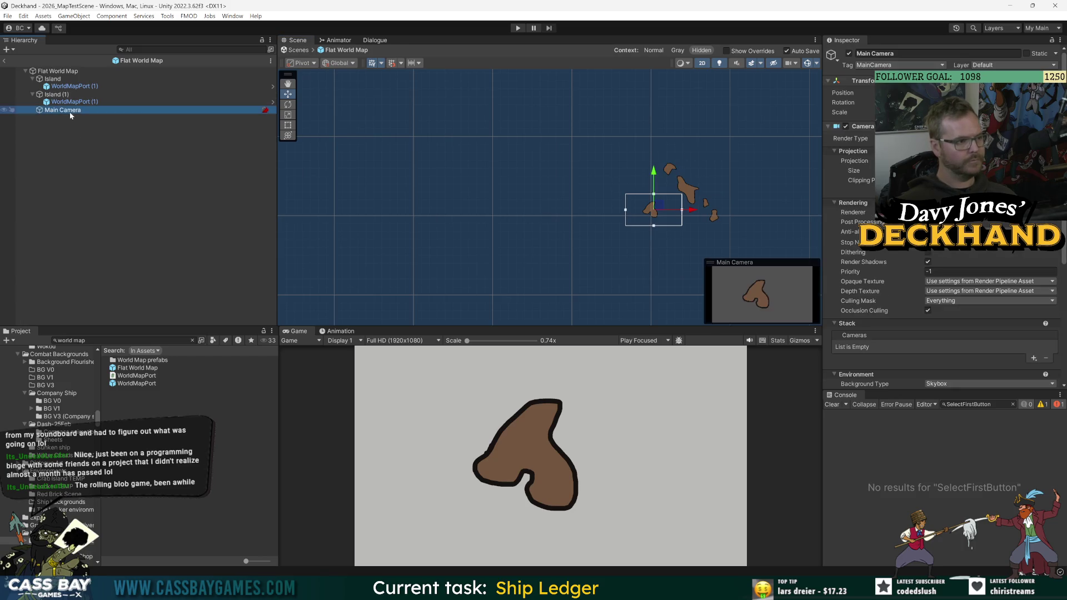
pyautogui.click(945, 170)
pyautogui.write('10')
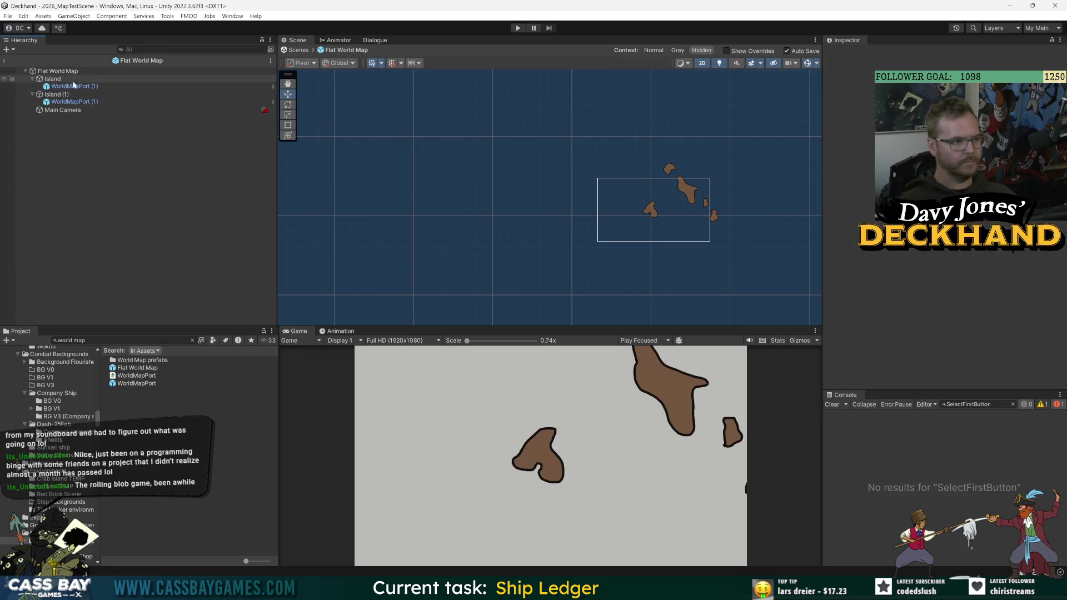
pyautogui.click(62, 110)
pyautogui.moveTo(663, 212); pyautogui.dragTo(692, 193)
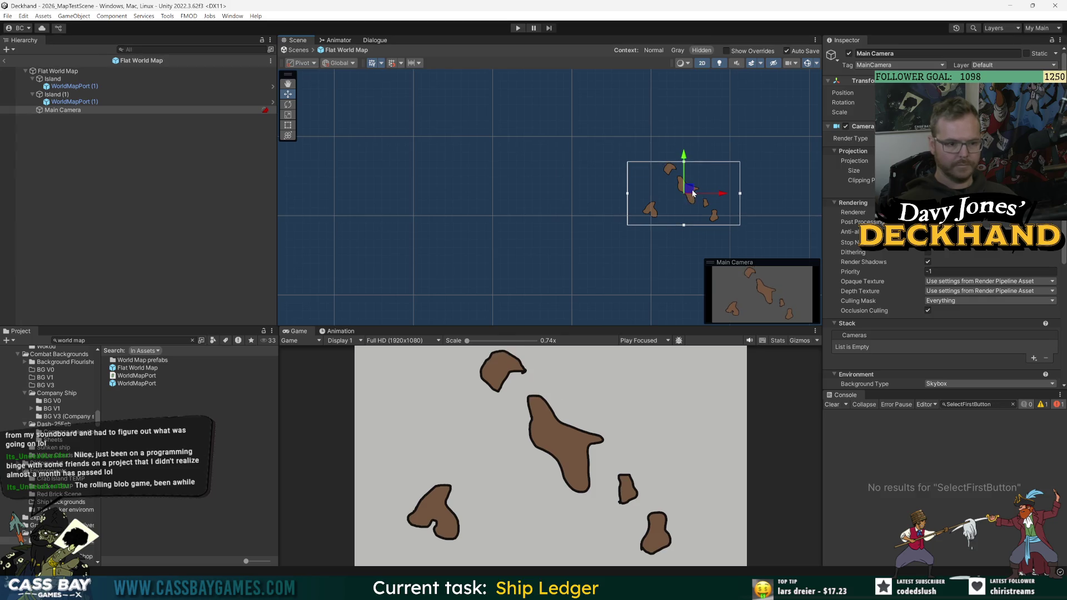
pyautogui.click(853, 171)
pyautogui.moveTo(854, 170); pyautogui.dragTo(879, 171)
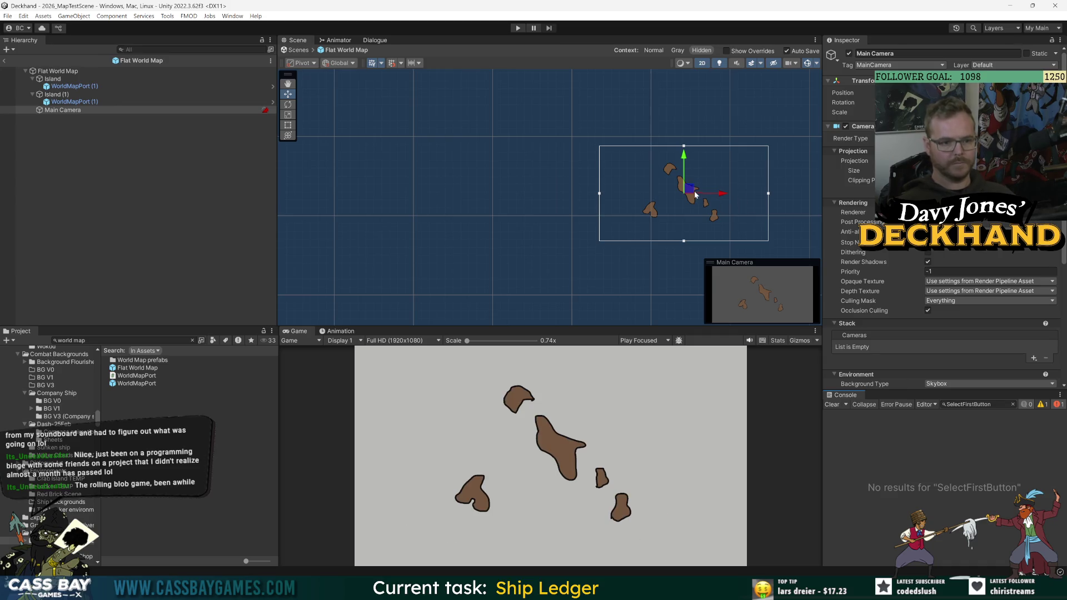
pyautogui.moveTo(695, 191); pyautogui.dragTo(685, 196)
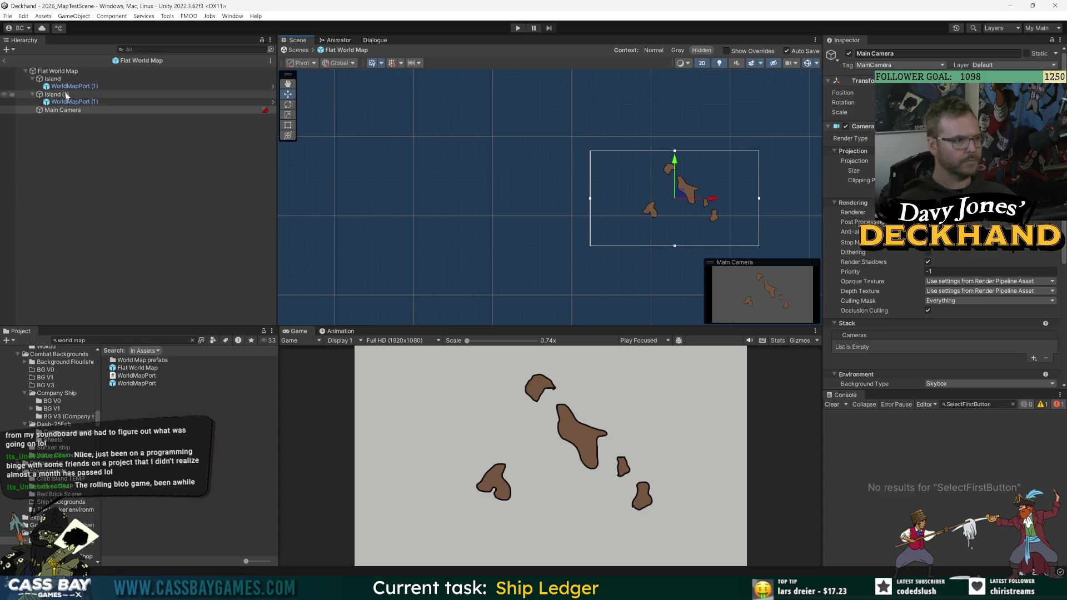
# Shift Island (1) further toward the upper right.
pyautogui.click(694, 188)
pyautogui.moveTo(696, 185)
pyautogui.mouseDown()
pyautogui.moveTo(739, 159)
pyautogui.moveTo(700, 139)
pyautogui.moveTo(648, 151)
pyautogui.mouseUp()
pyautogui.scroll(-3, 683, 191)
# Duplicate Island (1) into Island (2) and Island (3) with new sprites (SHEET_3), spreading them out.
pyautogui.click(683, 192)
pyautogui.click(63, 101)
pyautogui.hotkey('ctrl', 'd')
pyautogui.click(1055, 139)
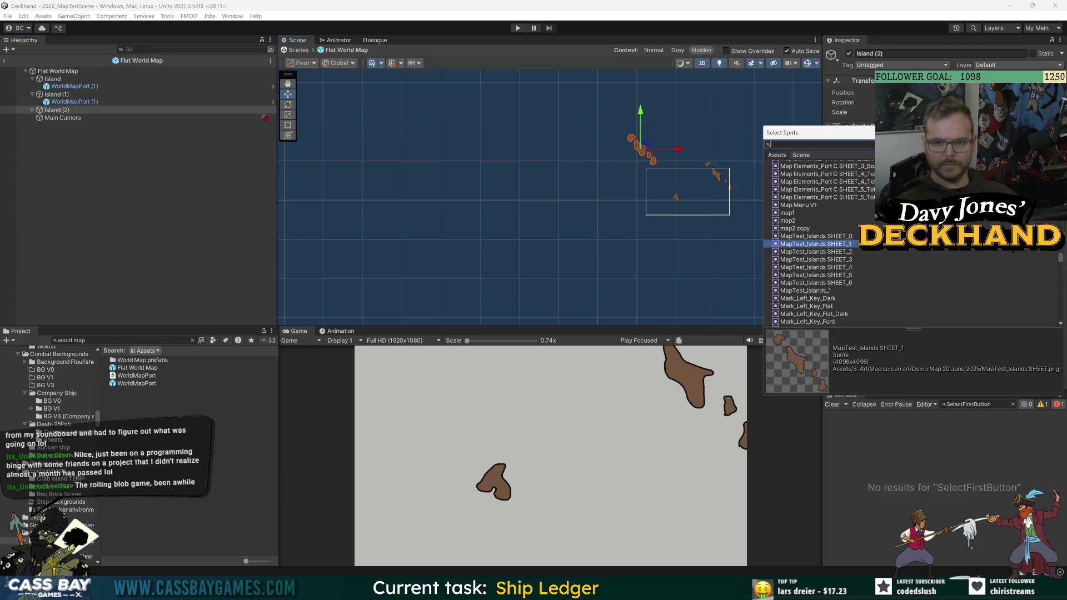
pyautogui.doubleClick(843, 248)
pyautogui.moveTo(643, 146); pyautogui.dragTo(652, 143)
pyautogui.click(56, 110)
pyautogui.hotkey('ctrl', 'd')
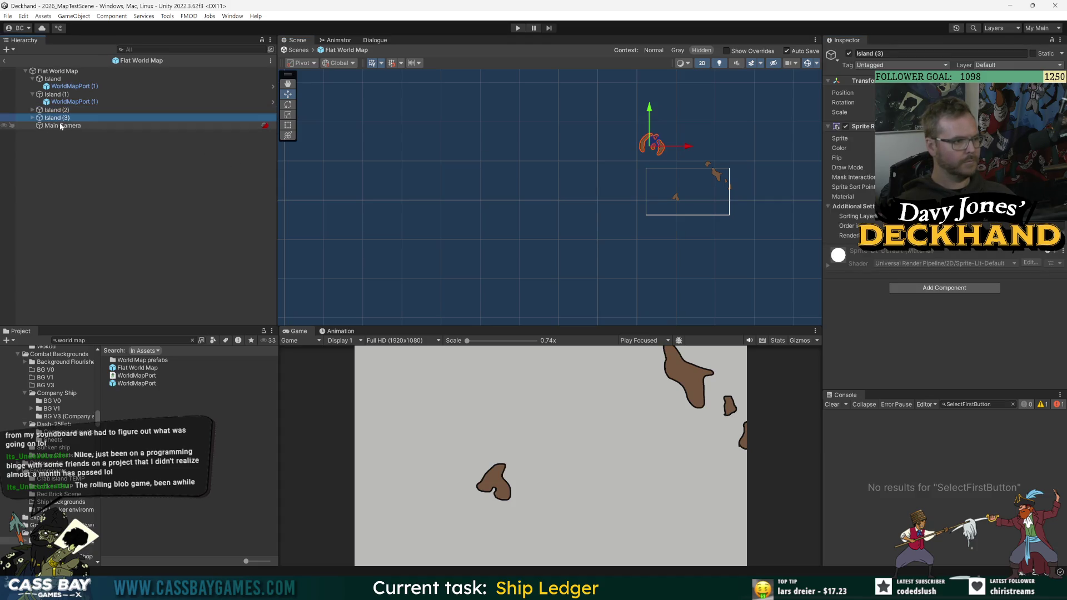
pyautogui.click(33, 118)
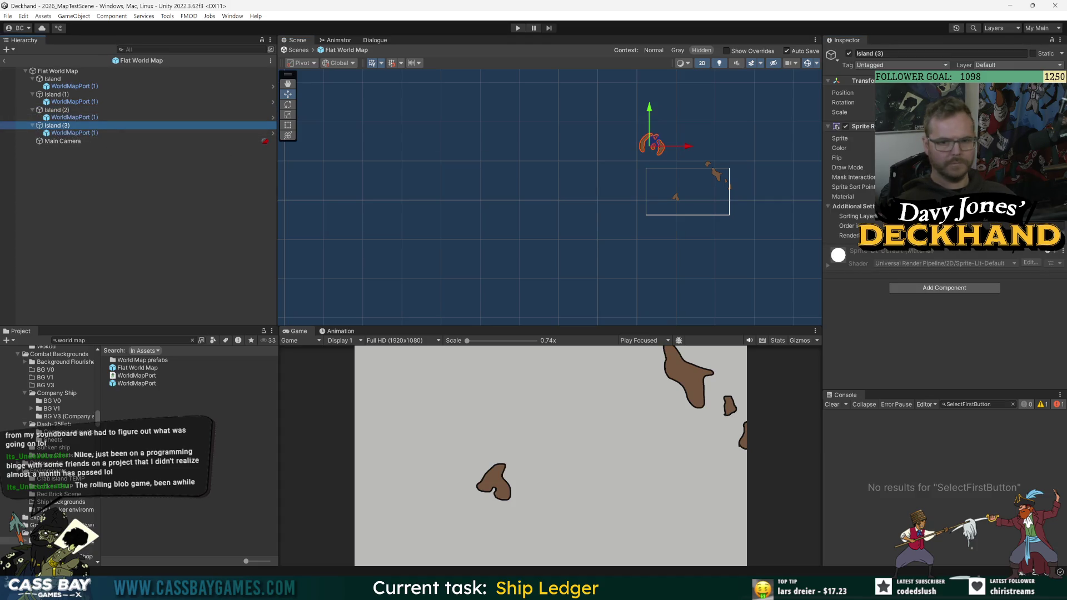
pyautogui.click(1055, 138)
pyautogui.doubleClick(838, 250)
pyautogui.moveTo(657, 143)
pyautogui.mouseDown()
pyautogui.moveTo(692, 156)
pyautogui.moveTo(632, 181)
pyautogui.mouseUp()
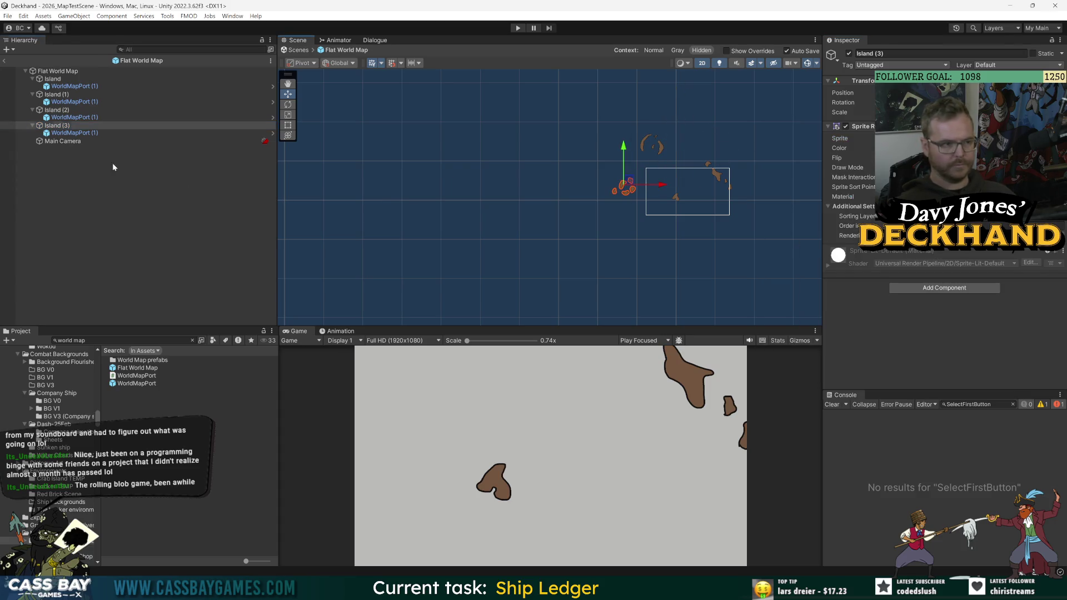
# Add Island (4) with a blob sprite lower on the map and Island (5) up-right.
pyautogui.hotkey('ctrl', 'd')
pyautogui.click(32, 142)
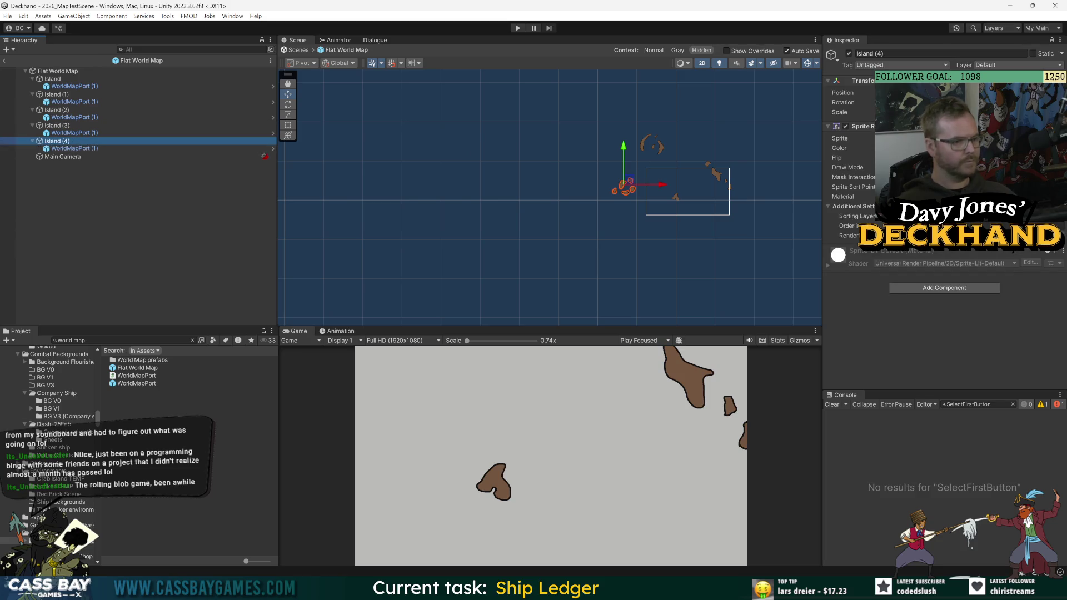
pyautogui.click(1055, 139)
pyautogui.doubleClick(817, 240)
pyautogui.moveTo(628, 186)
pyautogui.mouseDown()
pyautogui.moveTo(636, 238)
pyautogui.moveTo(561, 188)
pyautogui.moveTo(538, 143)
pyautogui.mouseUp()
pyautogui.hotkey('ctrl', 'd')
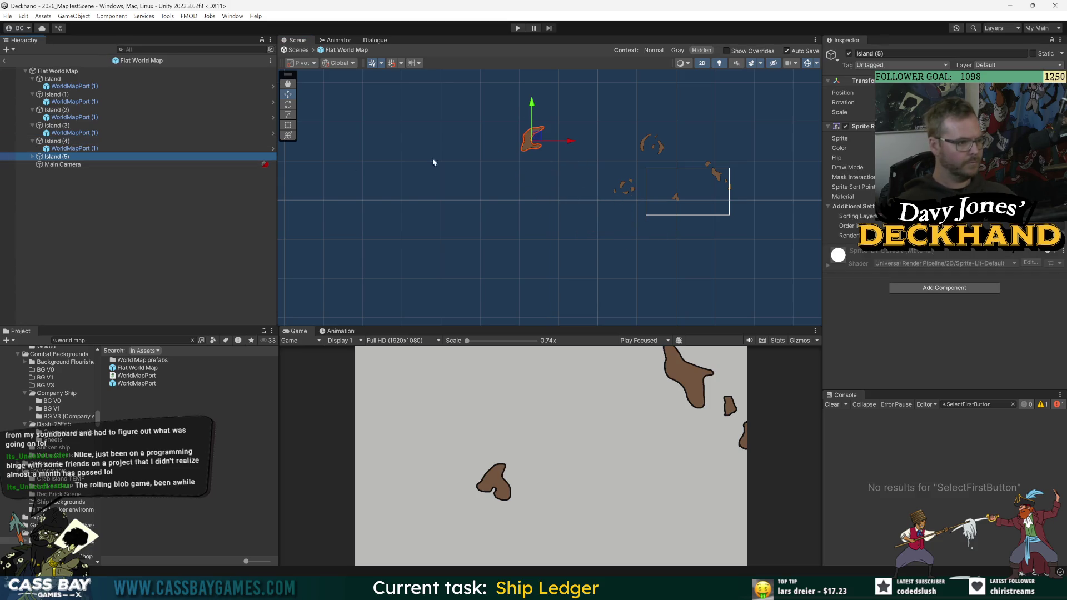
pyautogui.click(32, 158)
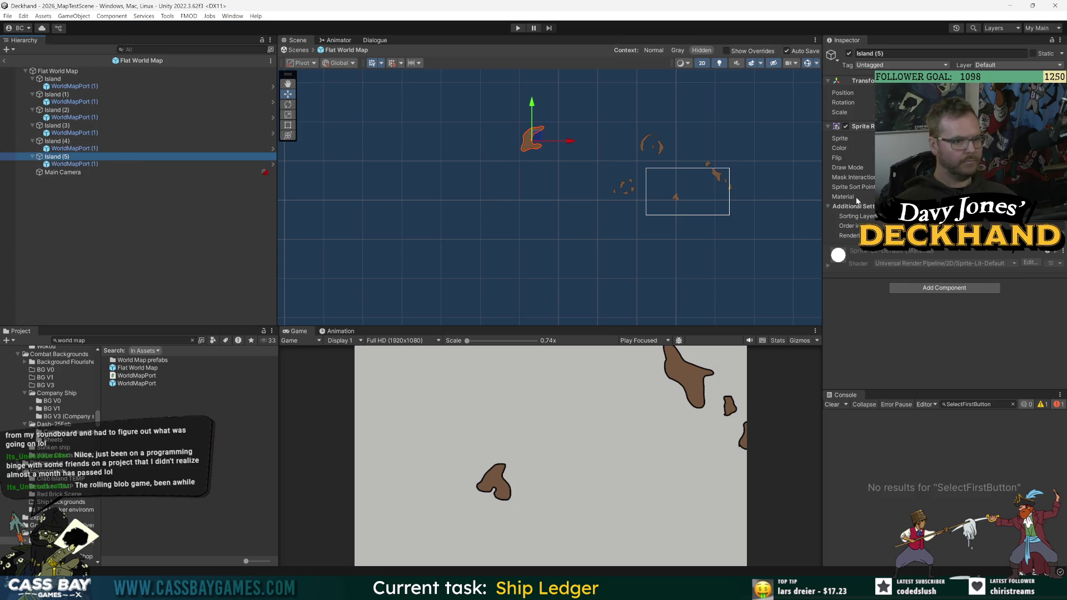
pyautogui.click(1046, 139)
pyautogui.press('Return')
pyautogui.moveTo(537, 134)
pyautogui.mouseDown()
pyautogui.moveTo(737, 117)
pyautogui.moveTo(730, 98)
pyautogui.mouseUp()
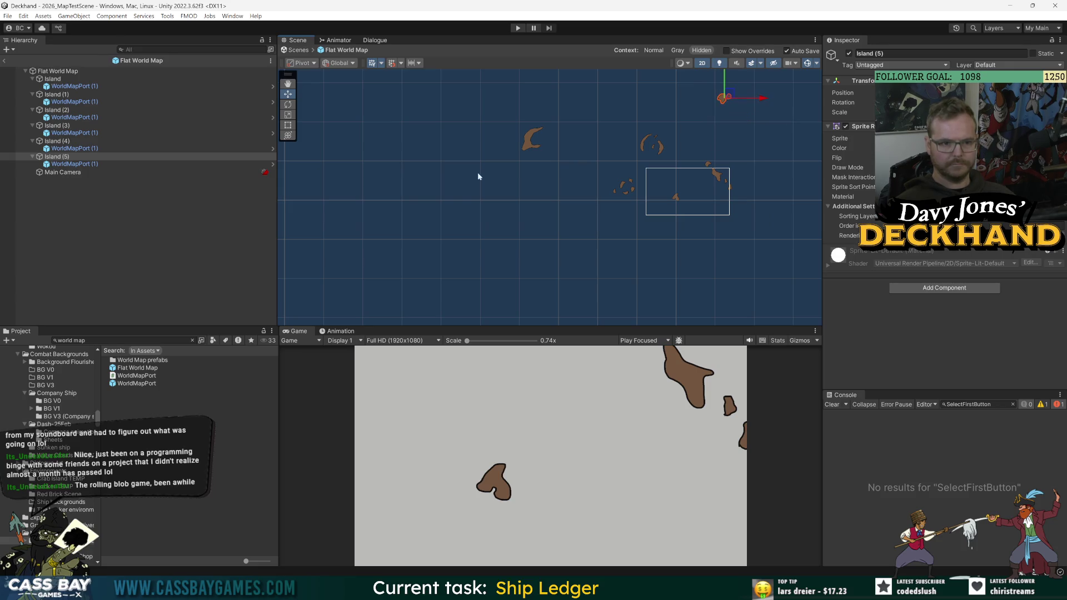
# Place Island (6) with the MapTest_Islands_1 sprite near the map's top, then exit prefab mode.
pyautogui.hotkey('ctrl', 'd')
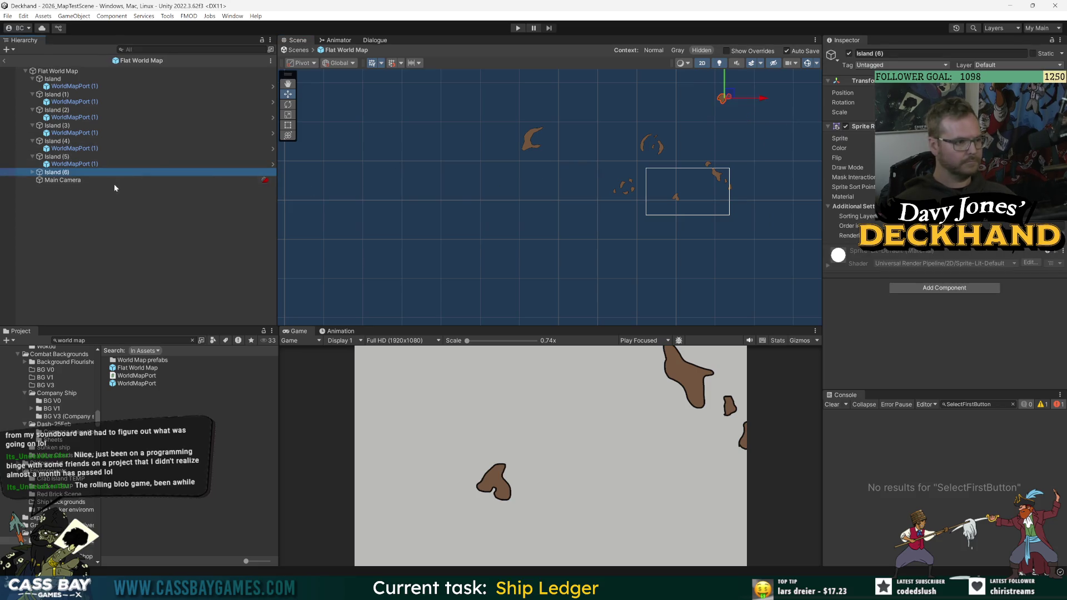
pyautogui.click(33, 173)
pyautogui.click(1055, 139)
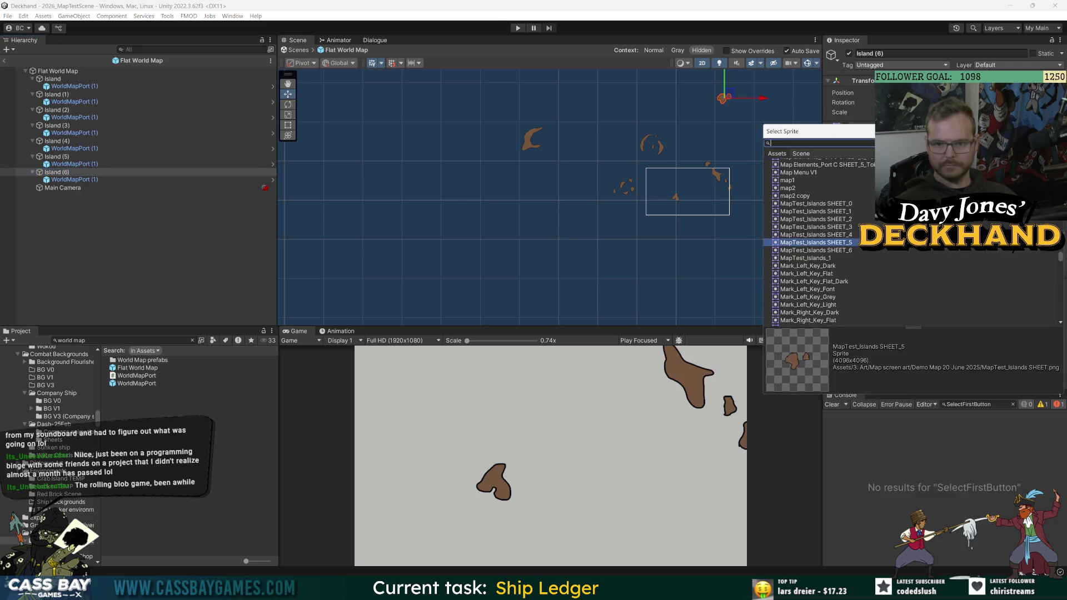
pyautogui.click(834, 258)
pyautogui.moveTo(776, 173)
pyautogui.mouseDown()
pyautogui.moveTo(549, 85)
pyautogui.moveTo(643, 83)
pyautogui.moveTo(588, 80)
pyautogui.mouseUp()
pyautogui.scroll(-2, 600, 120)
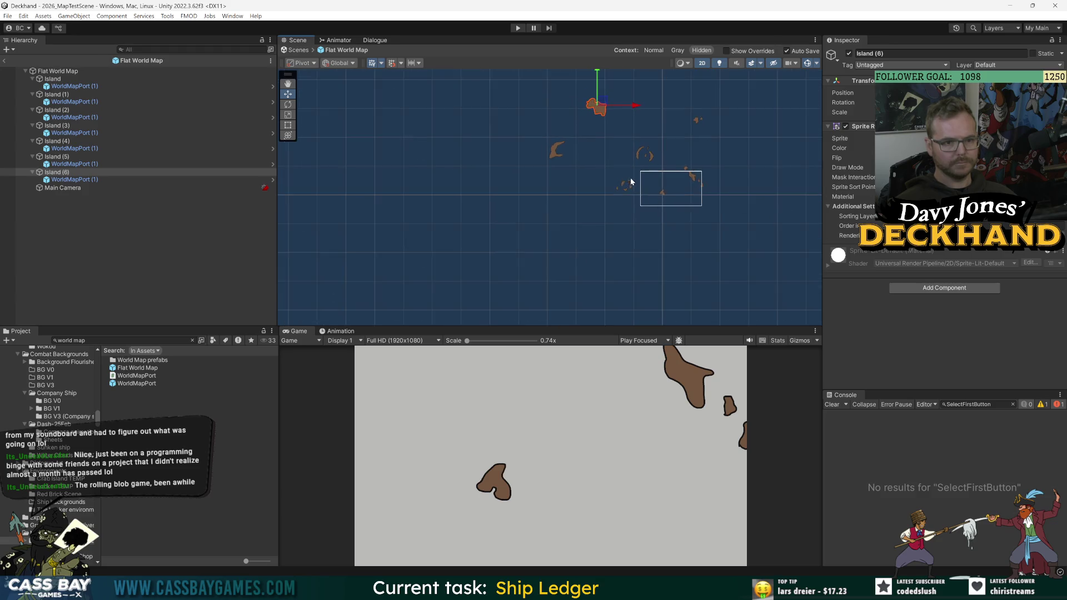
pyautogui.click(603, 120)
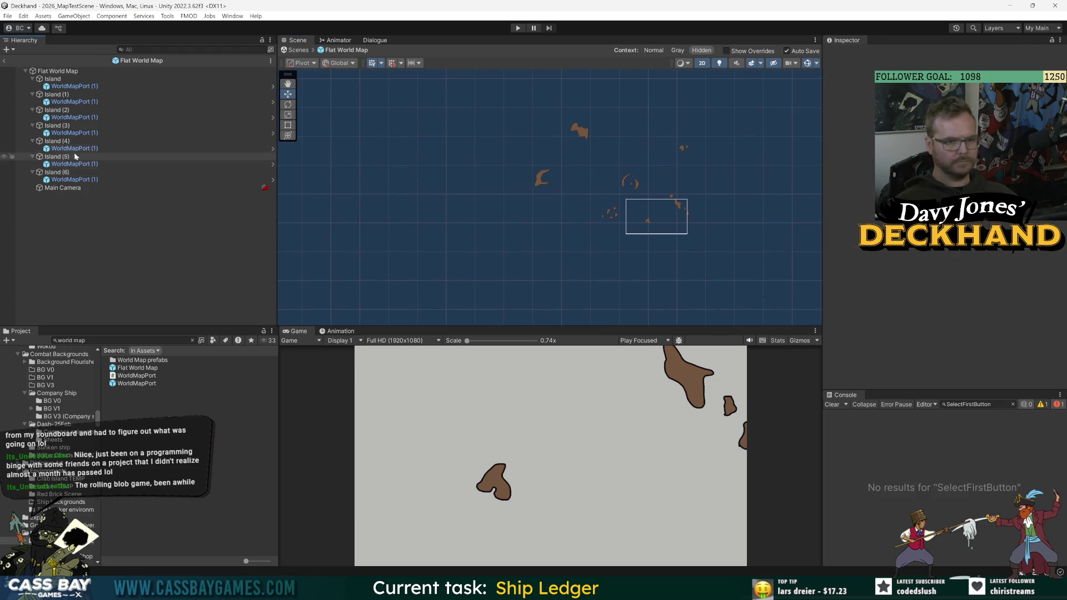
pyautogui.click(4, 60)
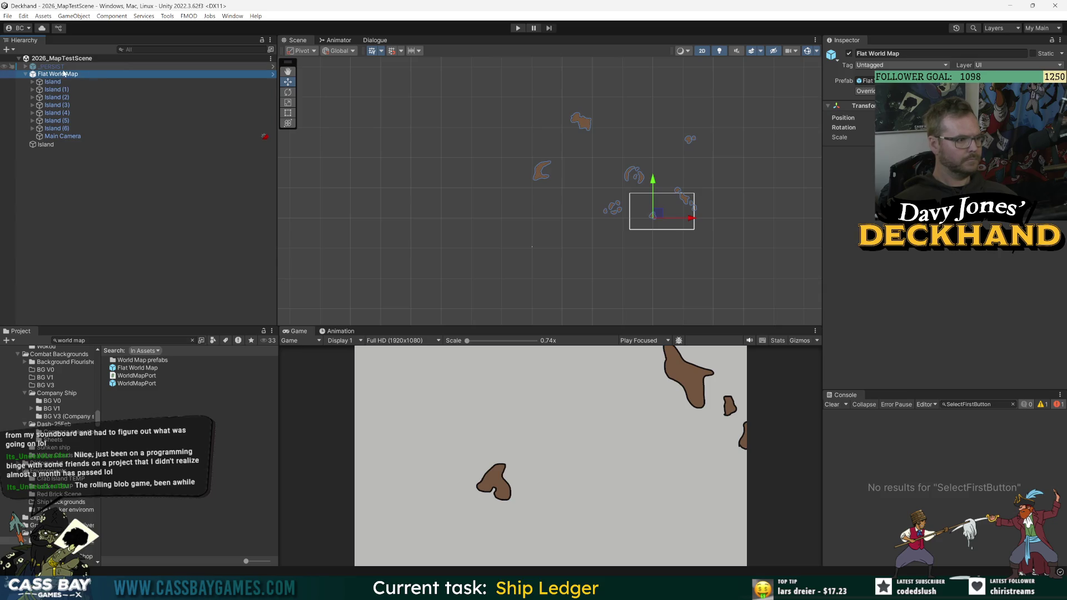
# Increase the Main Camera's Size and drag it over the islands to frame them in the game view.
pyautogui.click(46, 144)
pyautogui.click(55, 136)
pyautogui.moveTo(668, 206)
pyautogui.mouseDown()
pyautogui.moveTo(593, 186)
pyautogui.moveTo(572, 153)
pyautogui.moveTo(585, 119)
pyautogui.moveTo(643, 161)
pyautogui.moveTo(627, 202)
pyautogui.moveTo(684, 197)
pyautogui.mouseUp()
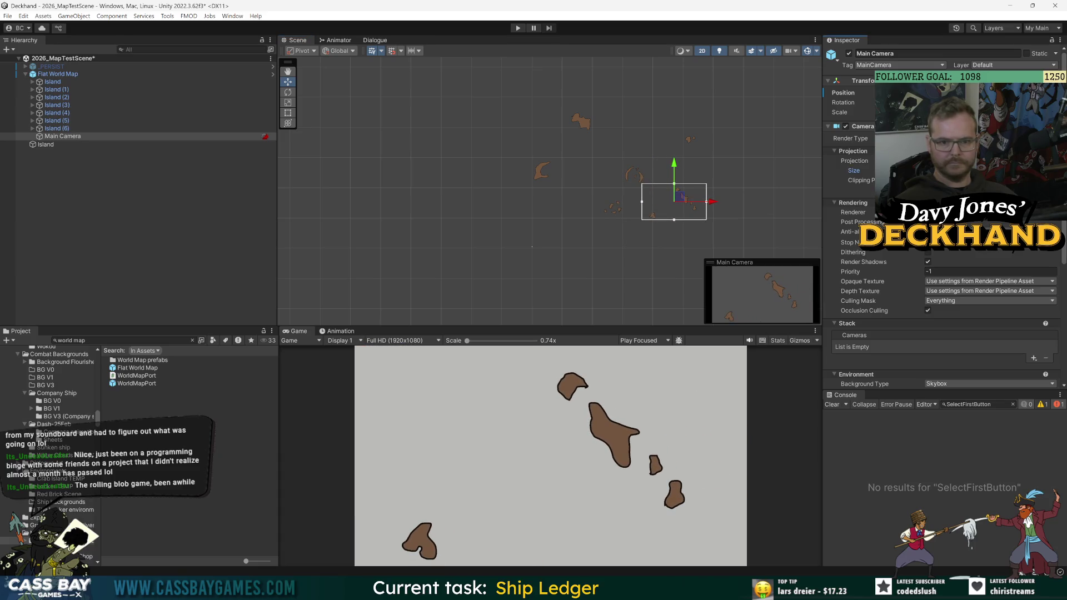
pyautogui.moveTo(854, 170); pyautogui.dragTo(889, 170)
pyautogui.moveTo(678, 201); pyautogui.dragTo(651, 194)
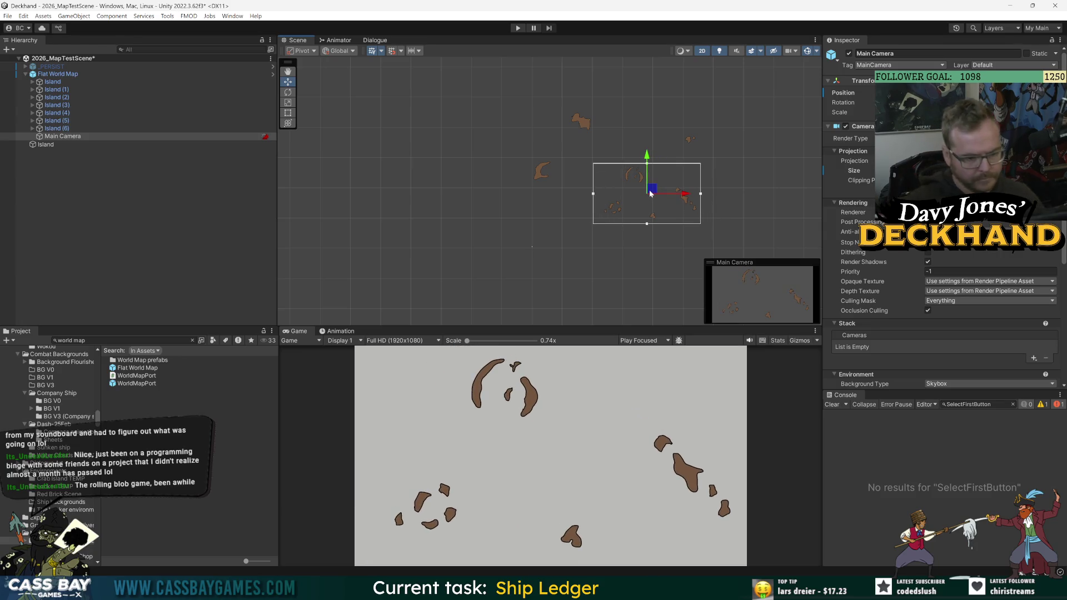
pyautogui.moveTo(649, 187)
pyautogui.mouseDown()
pyautogui.moveTo(685, 160)
pyautogui.moveTo(671, 145)
pyautogui.moveTo(682, 146)
pyautogui.moveTo(687, 182)
pyautogui.moveTo(672, 200)
pyautogui.moveTo(647, 195)
pyautogui.moveTo(665, 140)
pyautogui.moveTo(655, 198)
pyautogui.moveTo(667, 152)
pyautogui.moveTo(630, 158)
pyautogui.moveTo(588, 132)
pyautogui.moveTo(559, 145)
pyautogui.moveTo(596, 211)
pyautogui.moveTo(660, 228)
pyautogui.moveTo(686, 200)
pyautogui.moveTo(643, 200)
pyautogui.mouseUp()
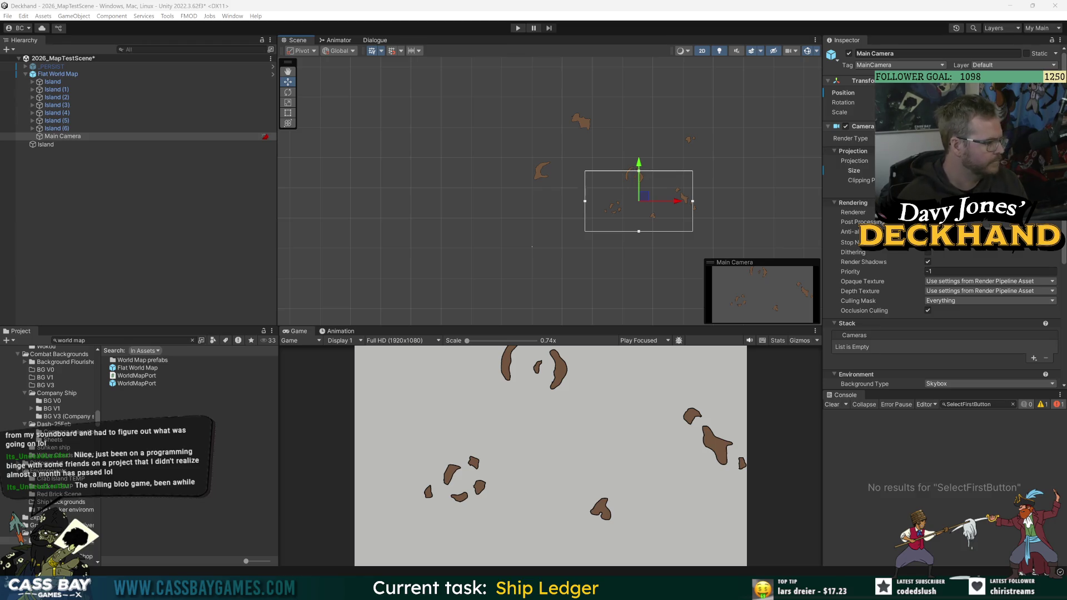
pyautogui.moveTo(647, 198)
pyautogui.mouseDown()
pyautogui.moveTo(616, 138)
pyautogui.moveTo(571, 143)
pyautogui.moveTo(553, 164)
pyautogui.moveTo(584, 182)
pyautogui.moveTo(607, 174)
pyautogui.moveTo(630, 204)
pyautogui.moveTo(682, 206)
pyautogui.mouseUp()
pyautogui.click(654, 192)
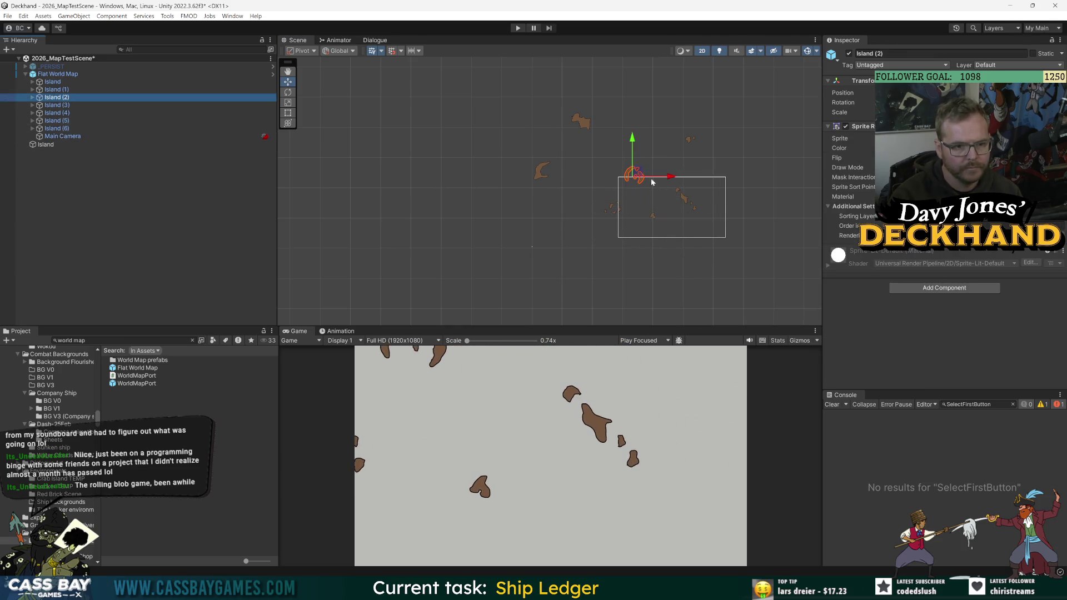
# Move Island (3) down and to the left.
pyautogui.click(151, 113)
pyautogui.press('Up')
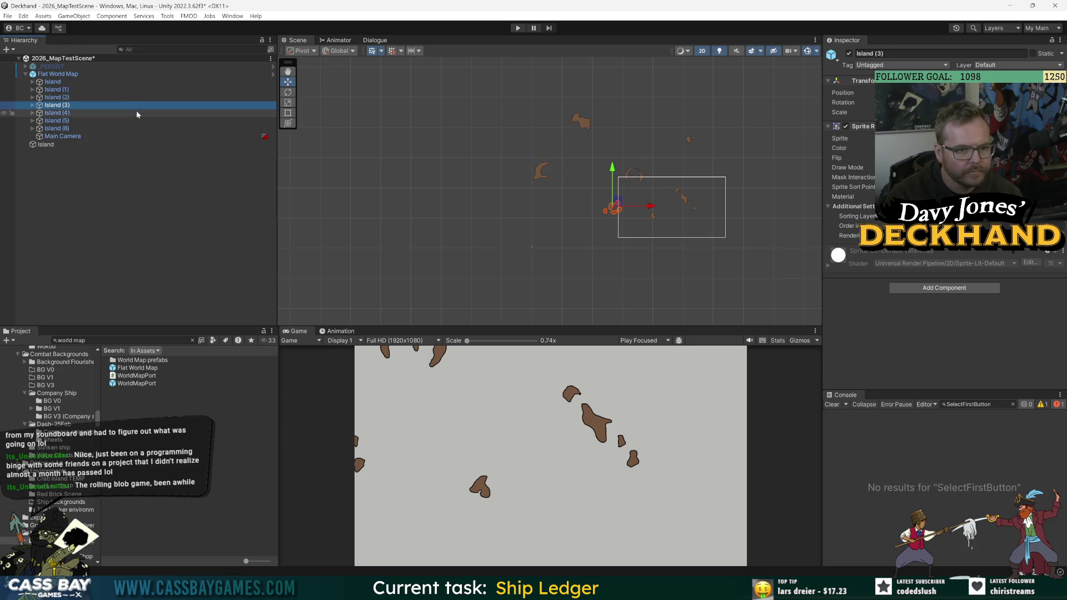
pyautogui.moveTo(621, 206)
pyautogui.mouseDown()
pyautogui.moveTo(583, 228)
pyautogui.moveTo(607, 220)
pyautogui.mouseUp()
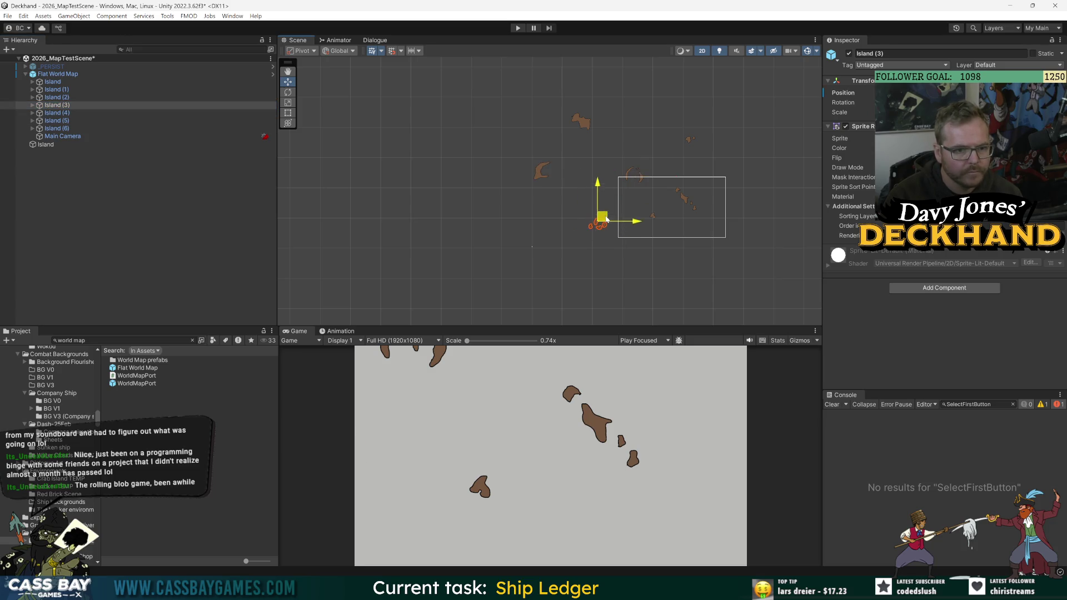
# Resize the Main Camera, save the scene, and shift the camera right onto the island group.
pyautogui.click(72, 136)
pyautogui.moveTo(676, 203)
pyautogui.mouseDown()
pyautogui.moveTo(651, 223)
pyautogui.moveTo(633, 214)
pyautogui.moveTo(639, 192)
pyautogui.moveTo(654, 201)
pyautogui.mouseUp()
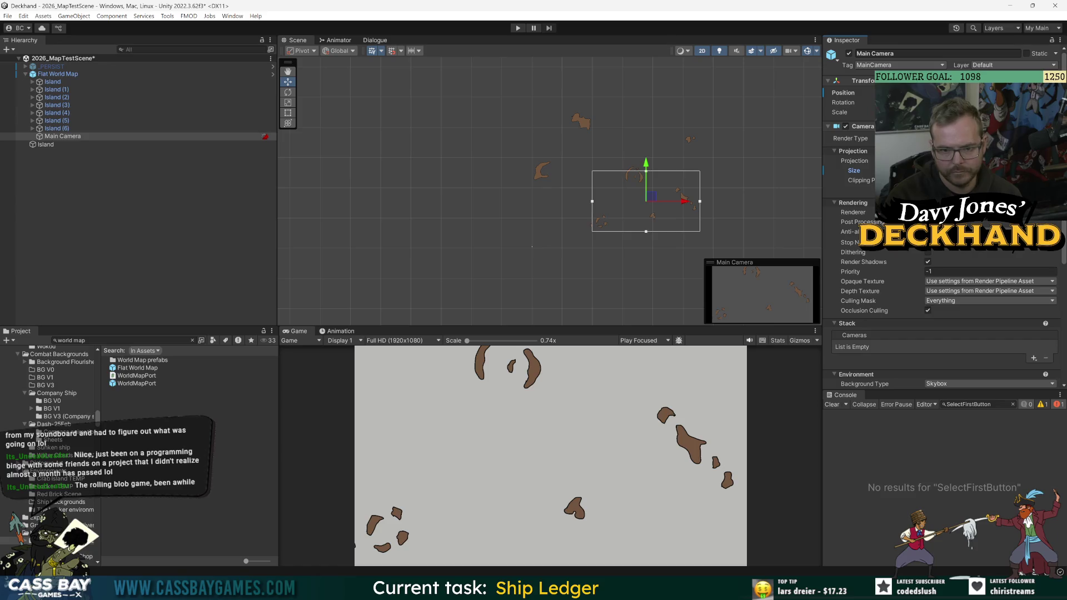
pyautogui.moveTo(854, 171); pyautogui.dragTo(890, 171)
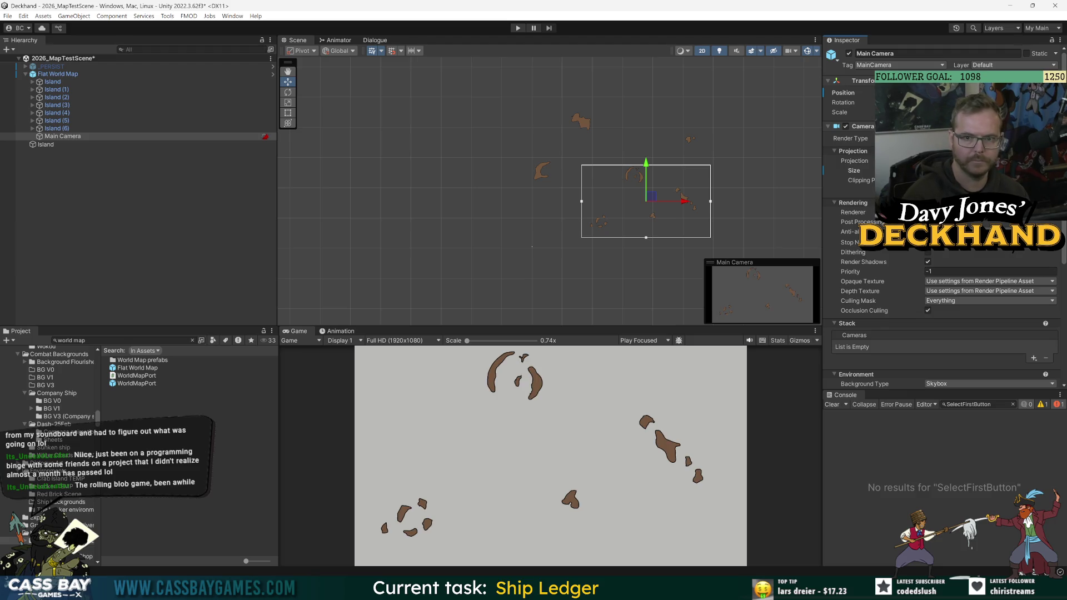
pyautogui.hotkey('ctrl', 's')
pyautogui.moveTo(861, 172)
pyautogui.mouseDown()
pyautogui.moveTo(801, 195)
pyautogui.moveTo(574, 223)
pyautogui.mouseUp()
pyautogui.moveTo(654, 202)
pyautogui.mouseDown()
pyautogui.moveTo(607, 178)
pyautogui.moveTo(598, 132)
pyautogui.moveTo(719, 143)
pyautogui.moveTo(705, 205)
pyautogui.mouseUp()
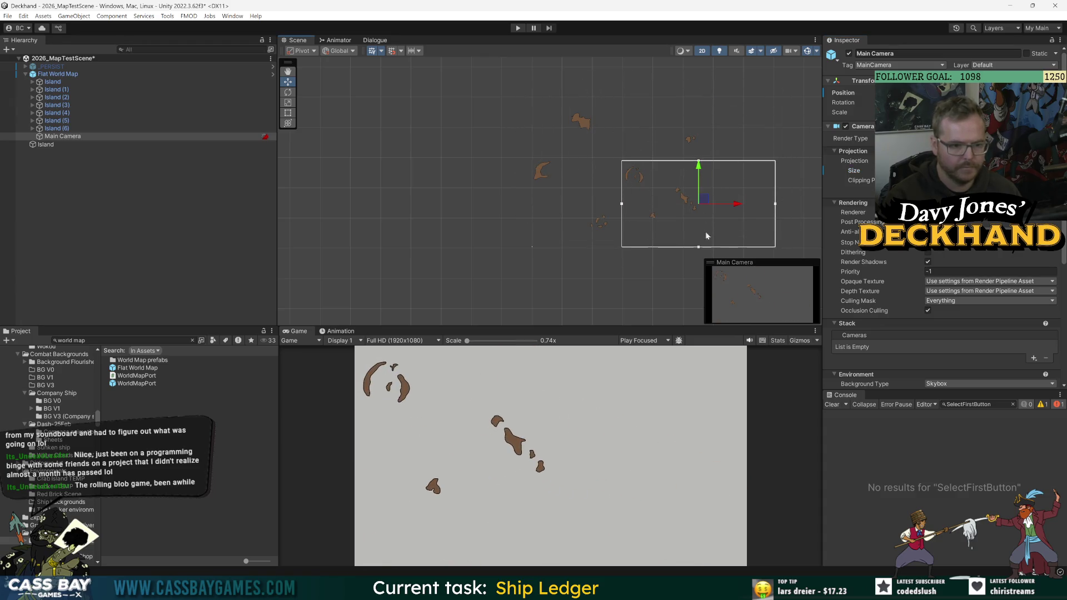
pyautogui.moveTo(591, 327); pyautogui.dragTo(601, 269)
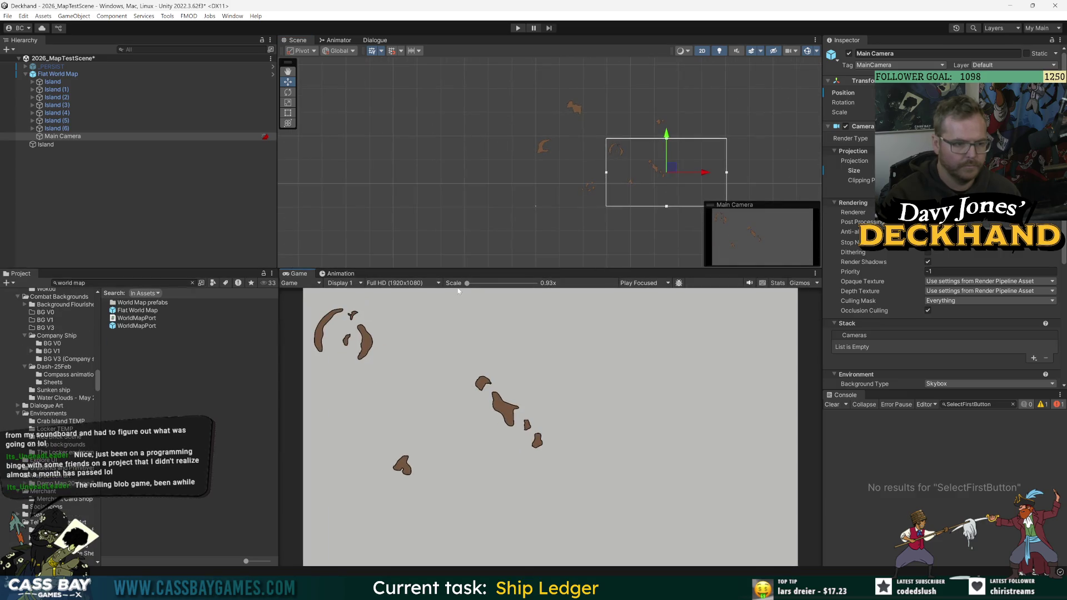
pyautogui.moveTo(491, 271); pyautogui.dragTo(490, 337)
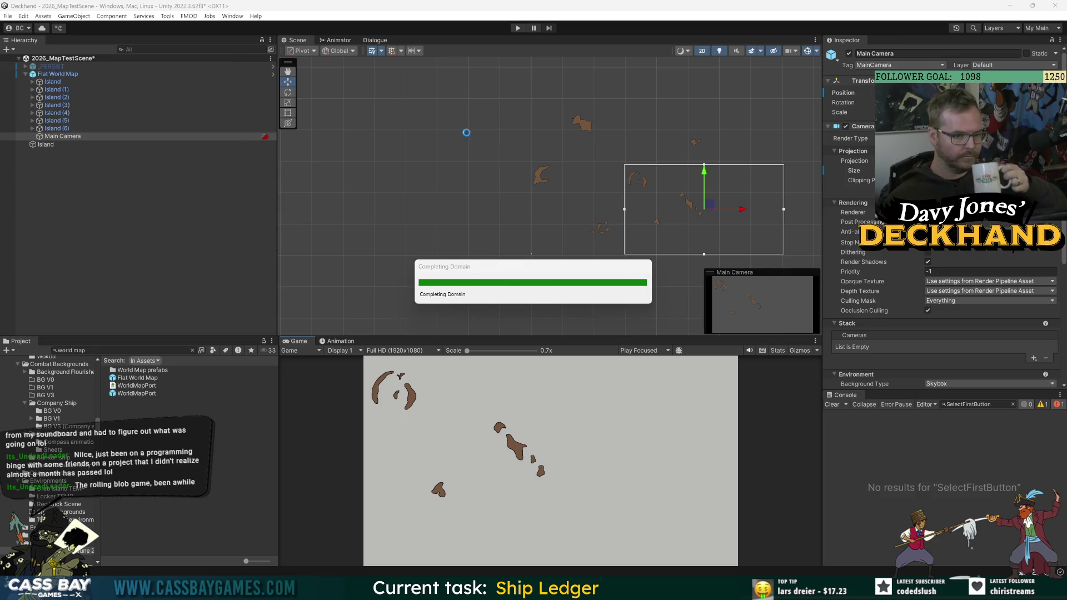
pyautogui.click(455, 127)
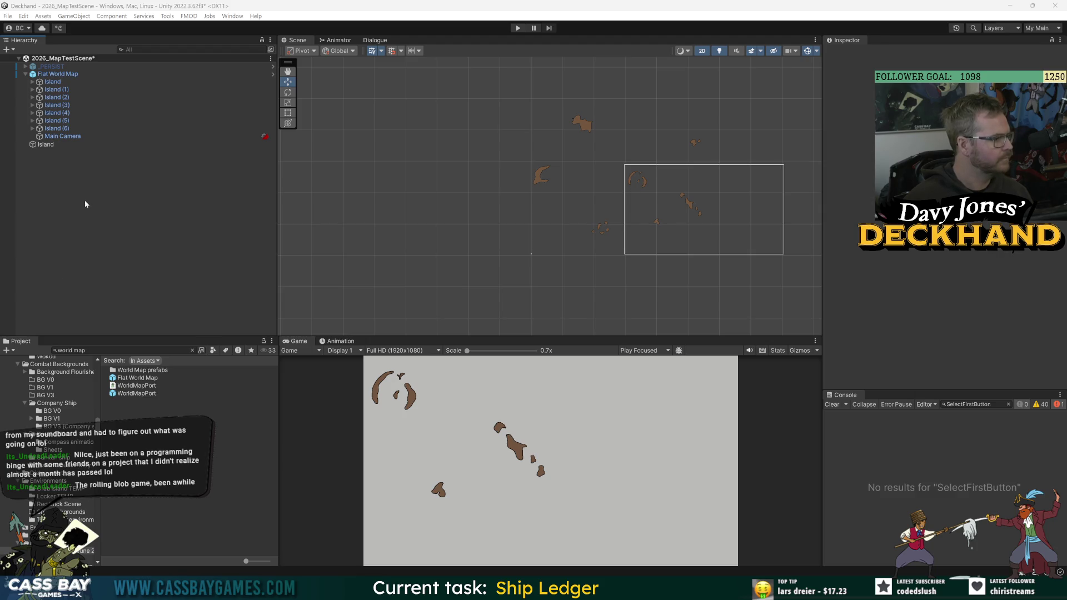
# Add the Flat Map script component to Flat World Map.
pyautogui.click(57, 74)
pyautogui.click(945, 158)
pyautogui.write('map')
pyautogui.press('Return')
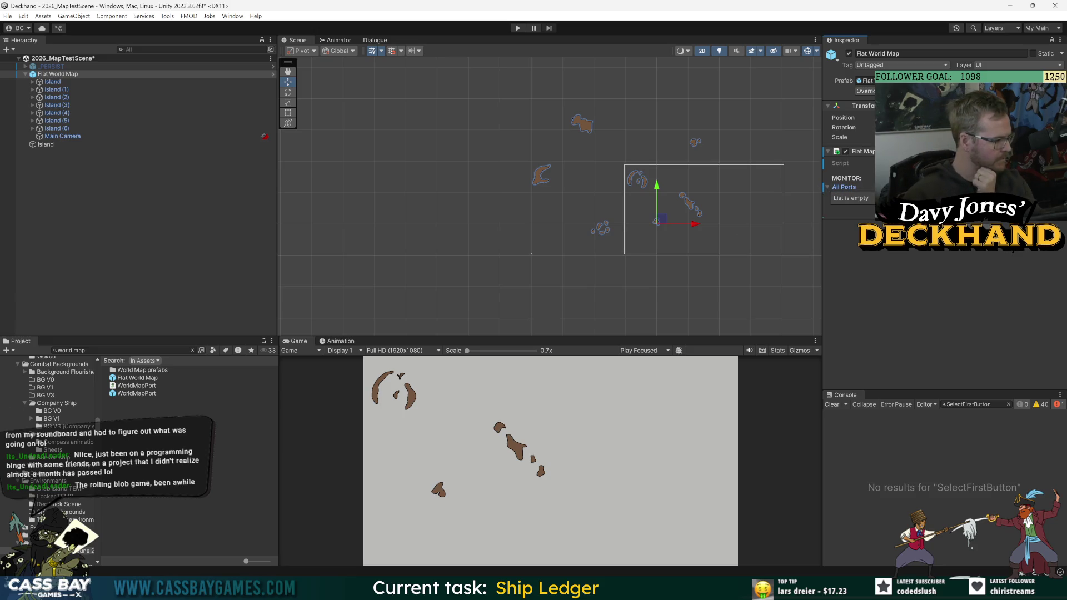
# Run the game and confirm All Ports lists one port as Element 0, then stop.
pyautogui.hotkey('ctrl', 'p')
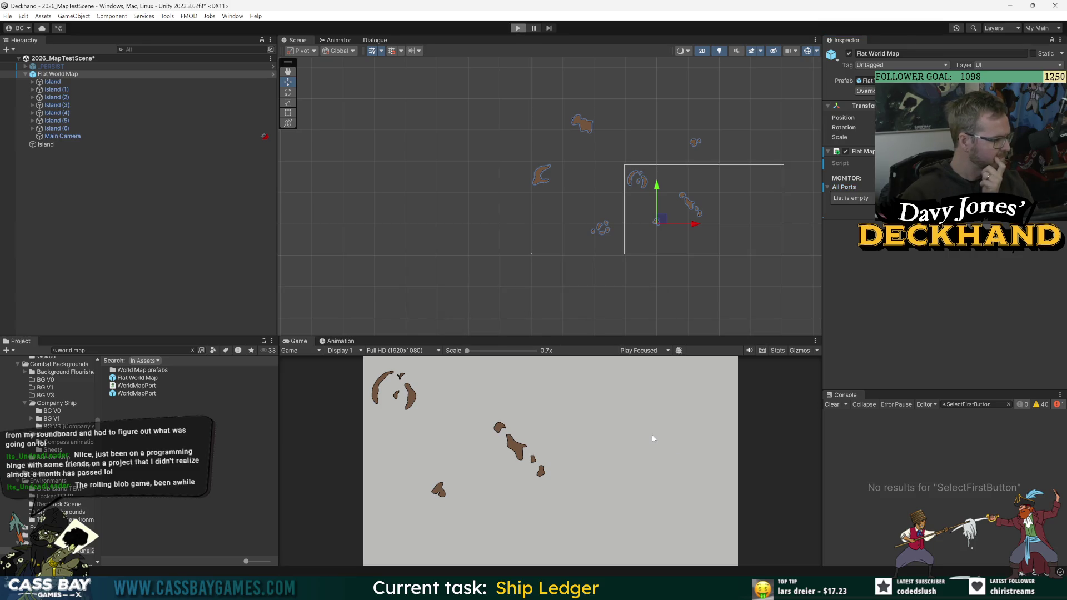
pyautogui.click(945, 173)
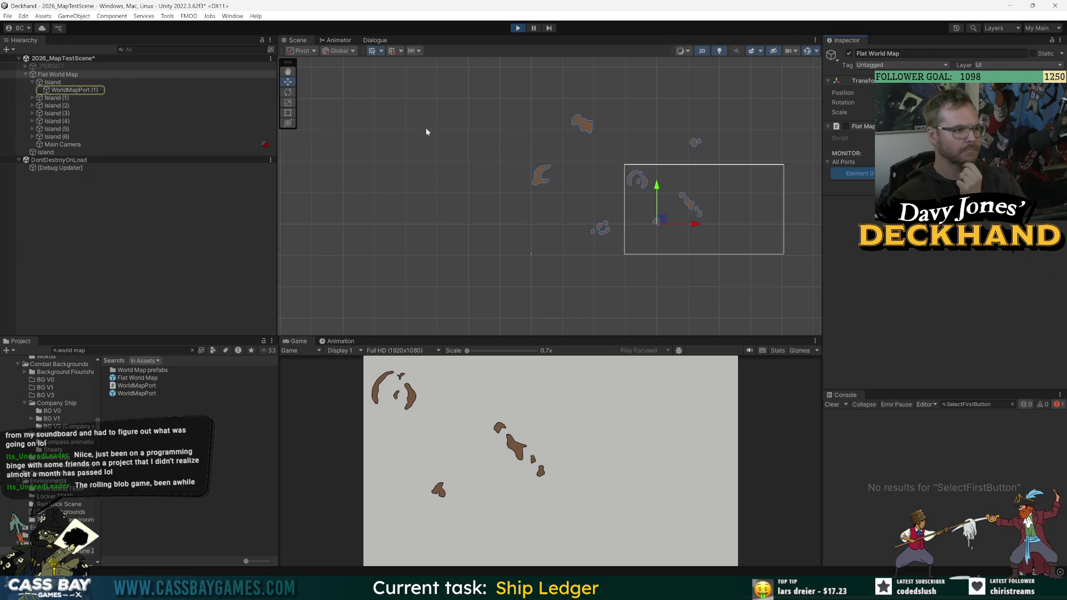
pyautogui.click(33, 98)
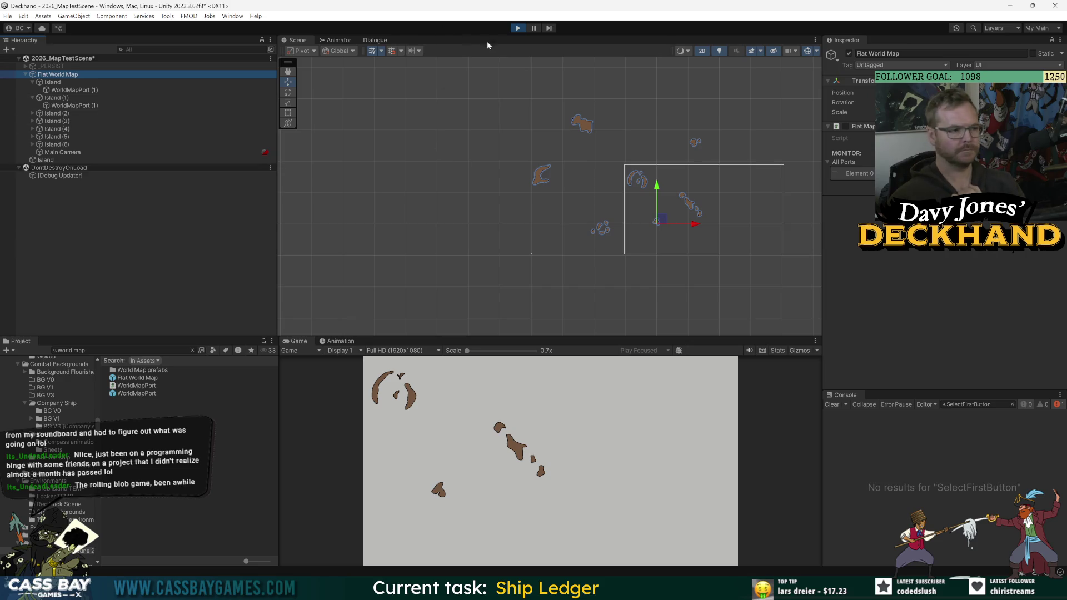
pyautogui.click(518, 28)
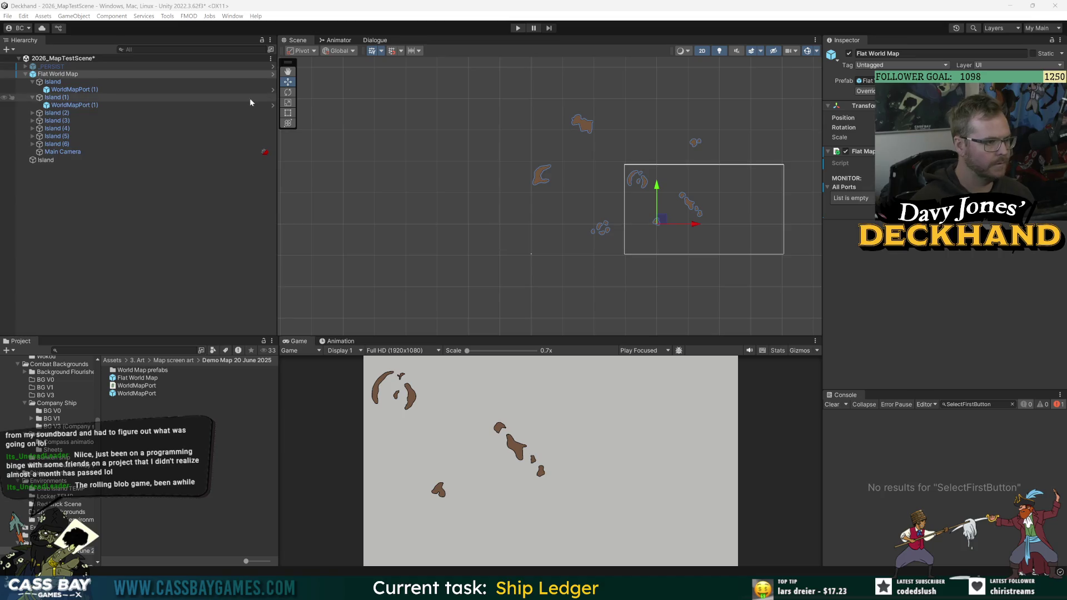
# Set the WorldMapPort under Island (2) to destination Destination_2_Nosy Bugle.
pyautogui.click(74, 89)
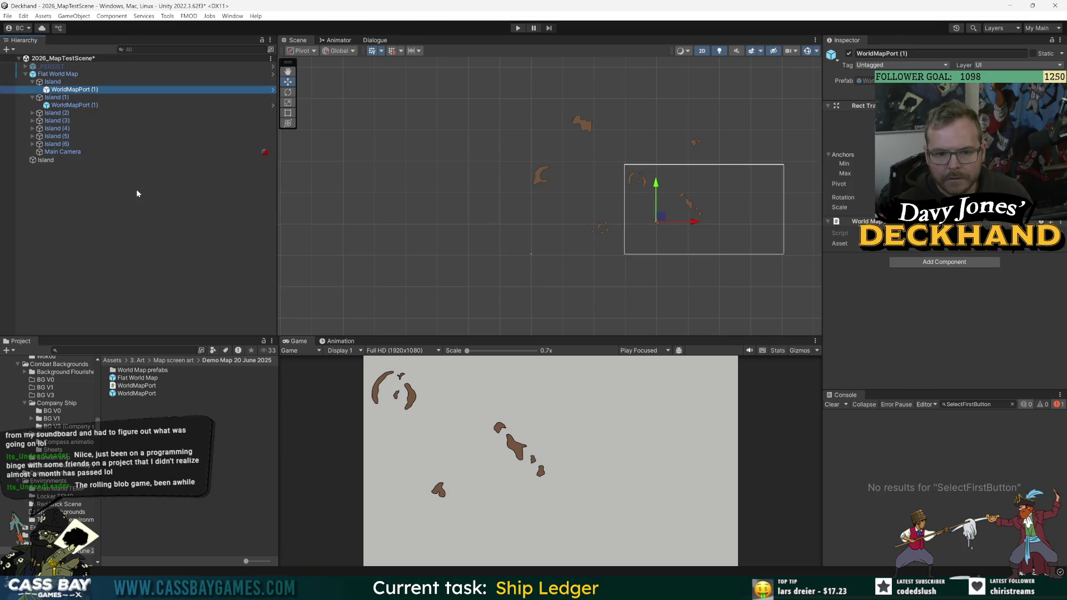
pyautogui.rightClick(841, 244)
pyautogui.click(833, 273)
pyautogui.click(77, 106)
pyautogui.click(139, 113)
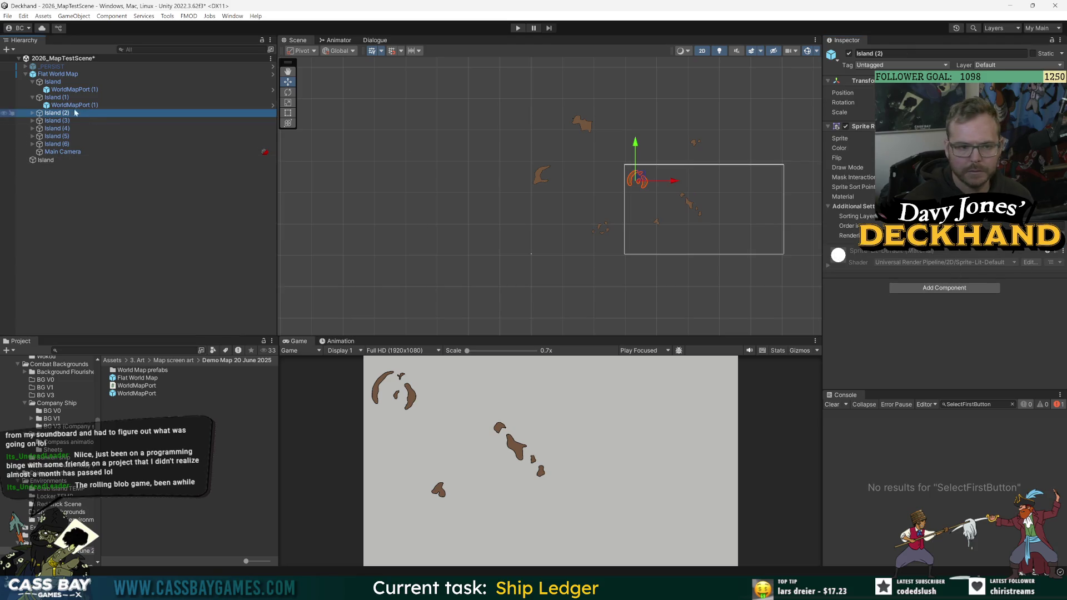
pyautogui.click(32, 113)
pyautogui.click(72, 120)
pyautogui.click(845, 339)
pyautogui.press('Down')
pyautogui.press('Down')
pyautogui.press('Down')
pyautogui.press('Return')
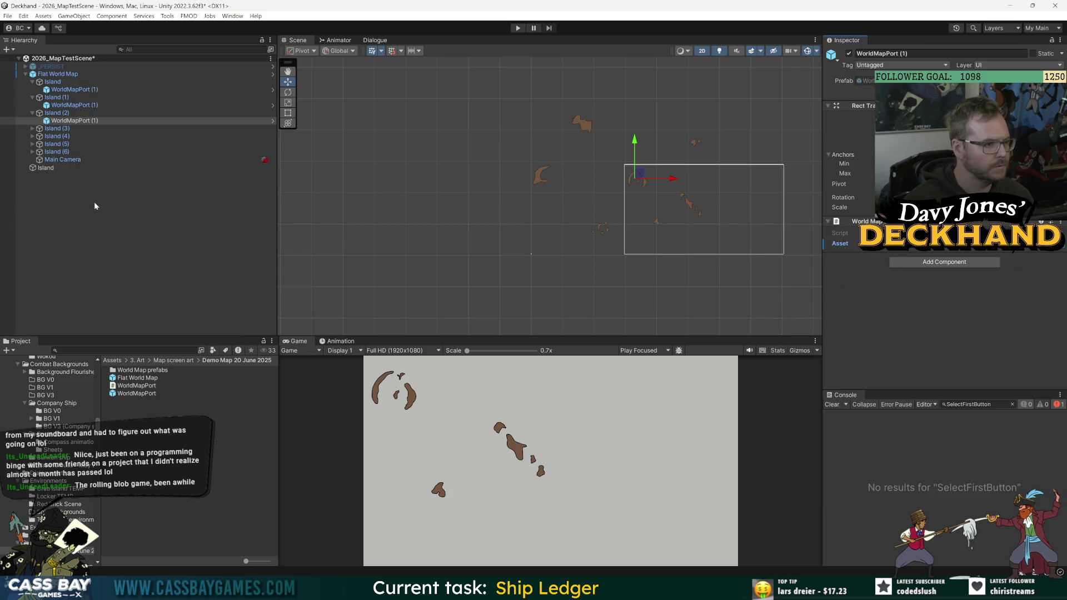
# Run the game and check that Flat World Map's All Ports shows Element 0 through Element 3.
pyautogui.click(59, 118)
pyautogui.press('Up')
pyautogui.press('Up')
pyautogui.press('Up')
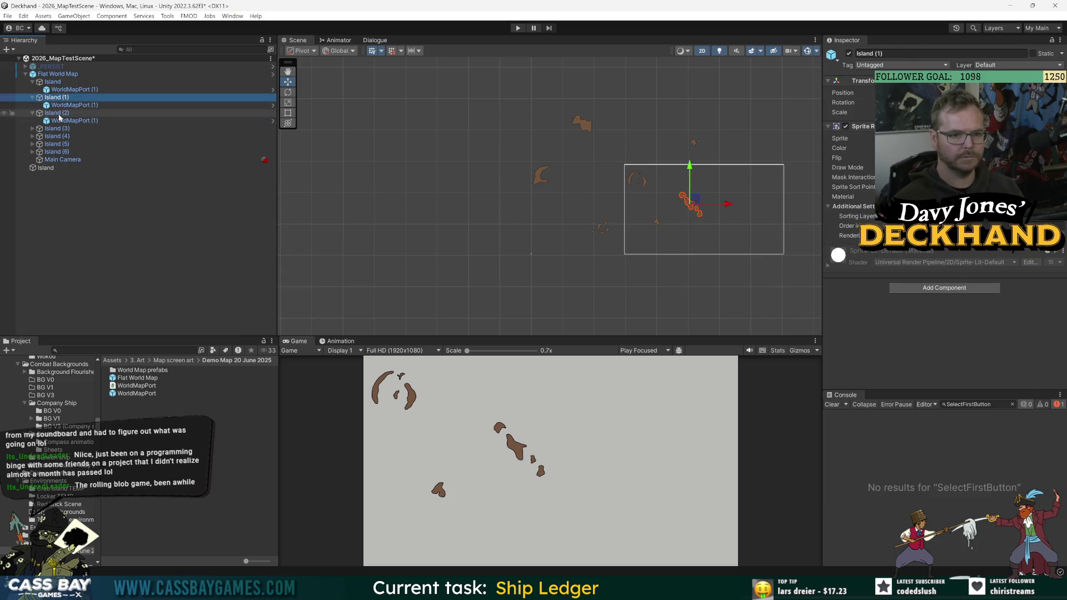
pyautogui.press('Up')
pyautogui.press('Up')
pyautogui.click(518, 28)
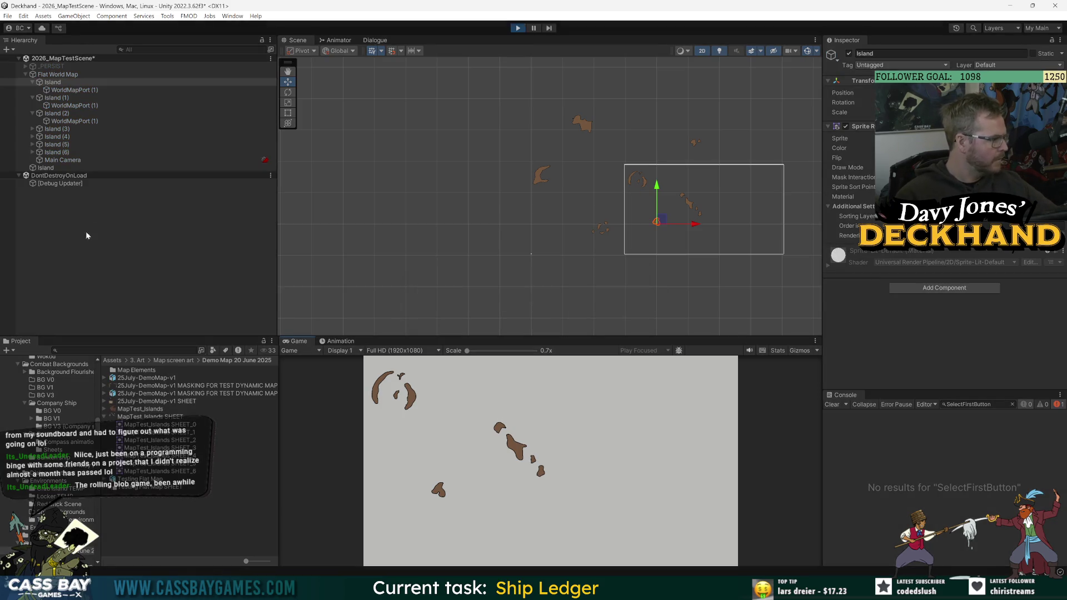
pyautogui.click(58, 75)
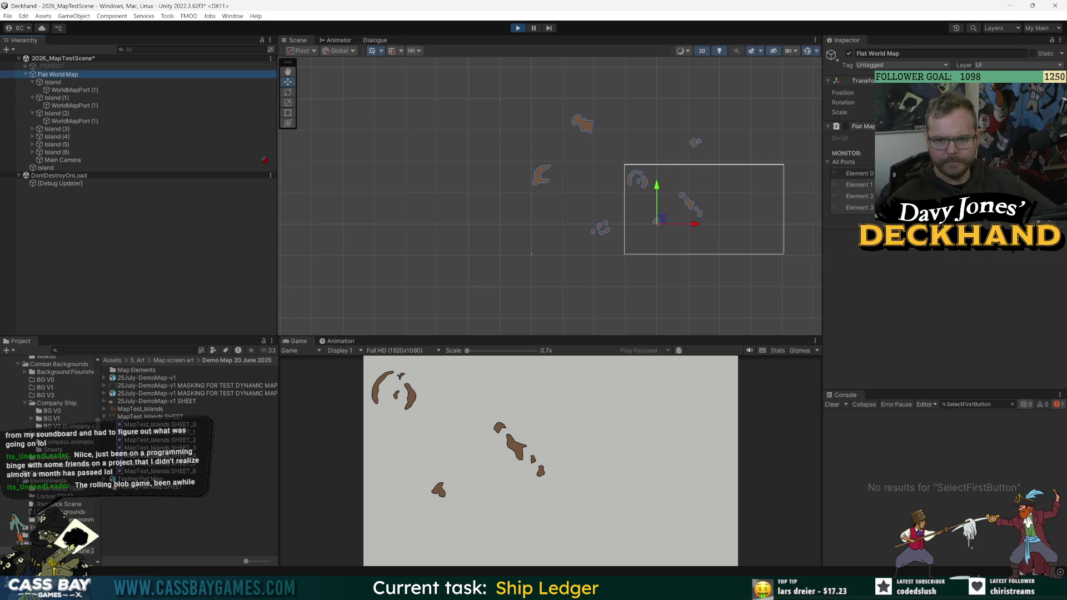
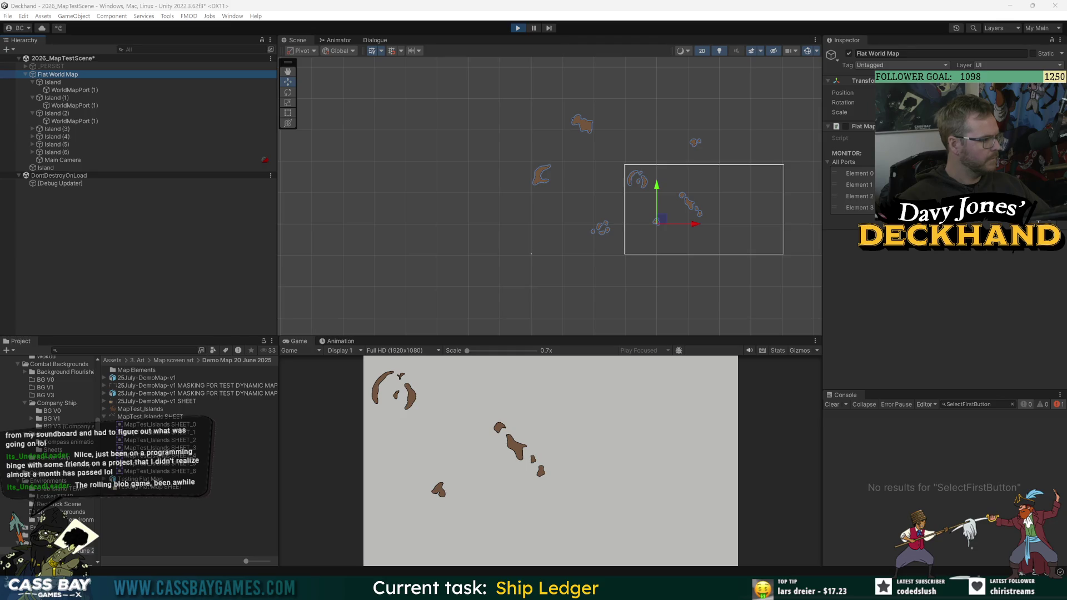
# Expand Islands (5), (3), (4) and (1) to inspect each WorldMapPort (1) child.
pyautogui.click(32, 145)
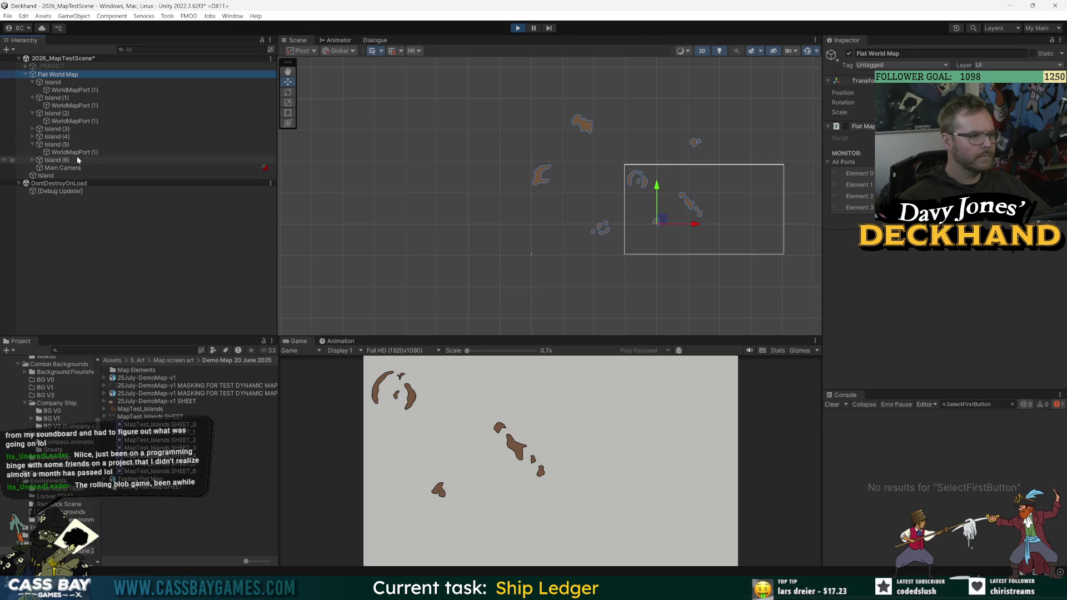
pyautogui.click(72, 152)
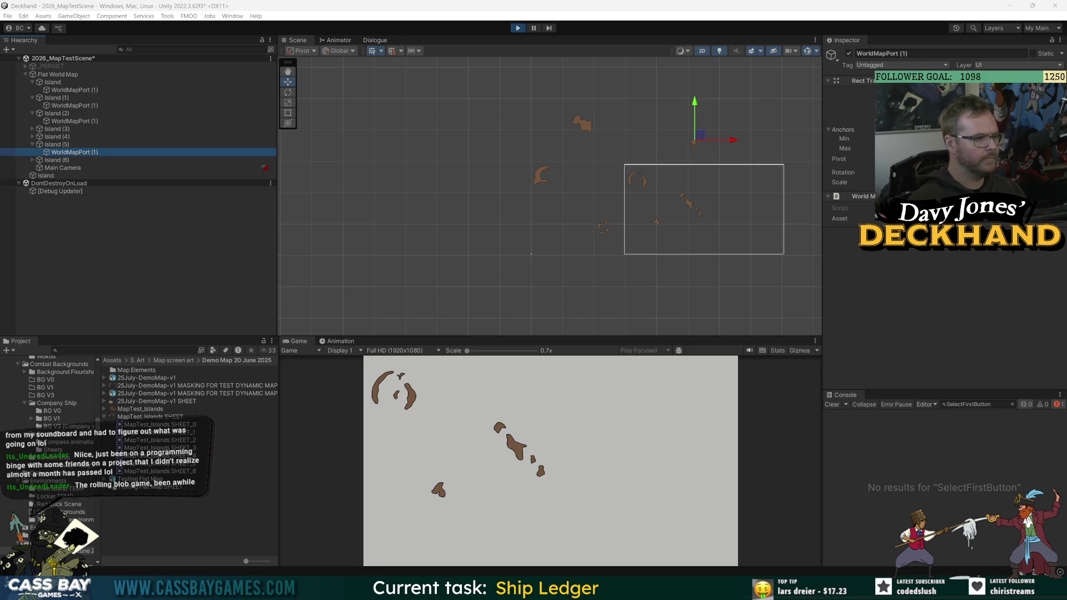
pyautogui.click(32, 136)
pyautogui.click(70, 144)
pyautogui.click(31, 129)
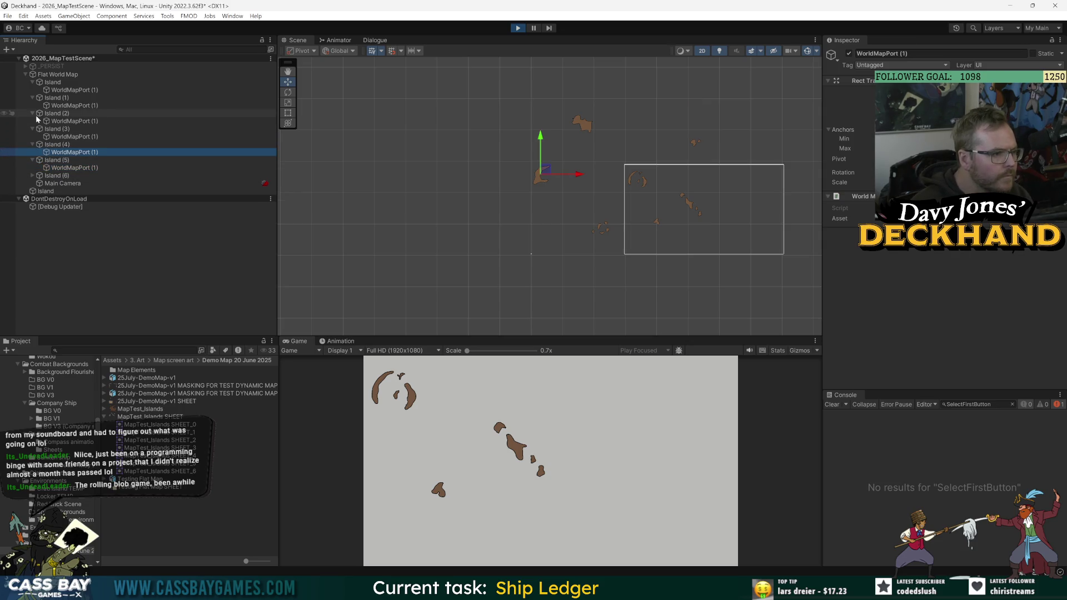
pyautogui.click(64, 106)
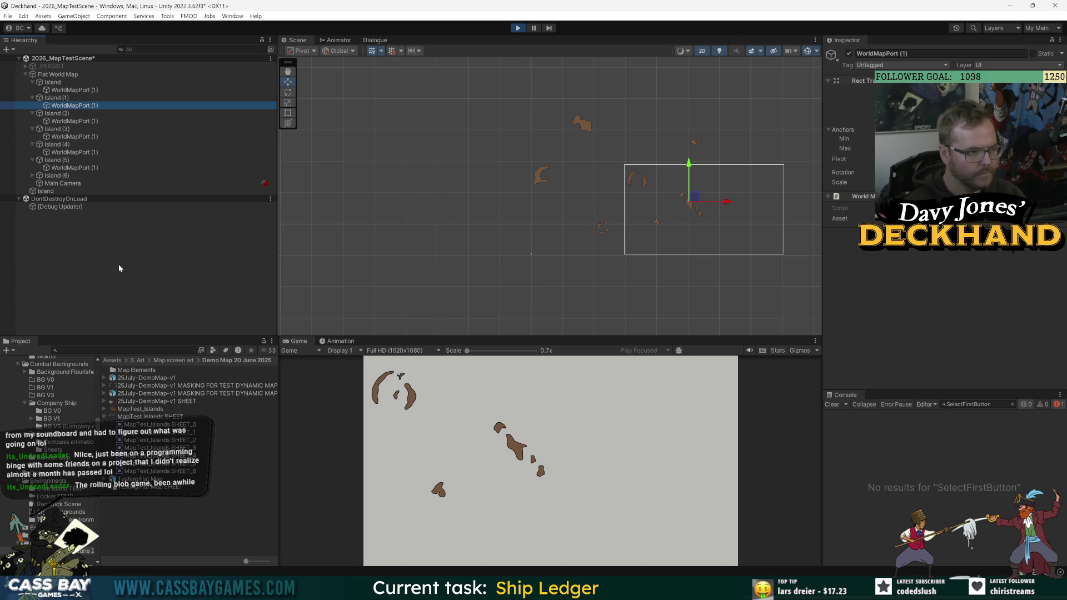
# Save the scene, stop the game, and inspect WorldMapPort (1) under Island and Island (4).
pyautogui.hotkey('ctrl', 's')
pyautogui.click(518, 28)
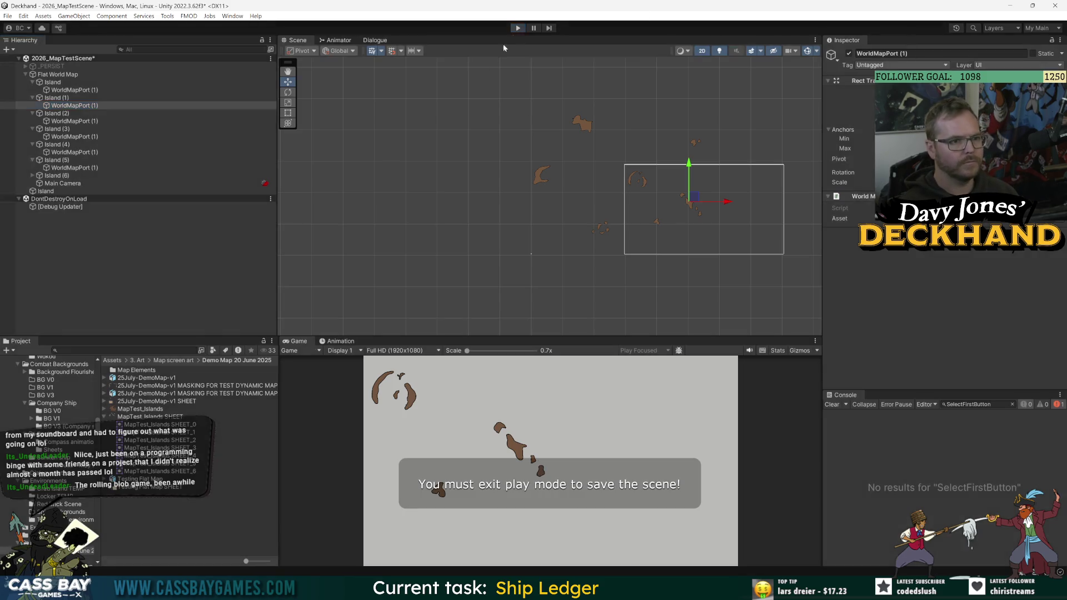
pyautogui.click(76, 90)
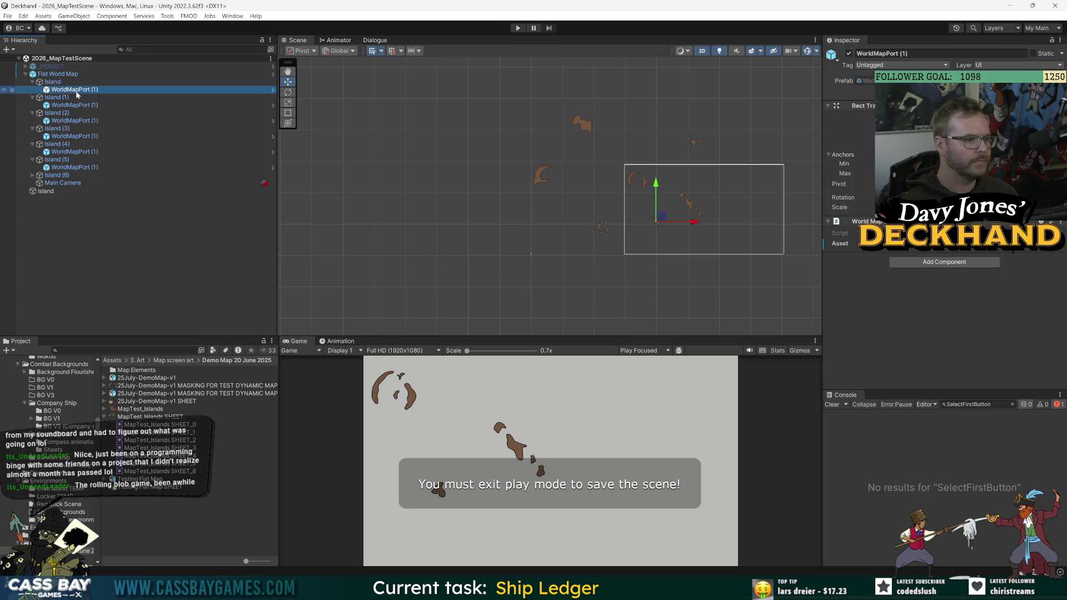
pyautogui.click(72, 152)
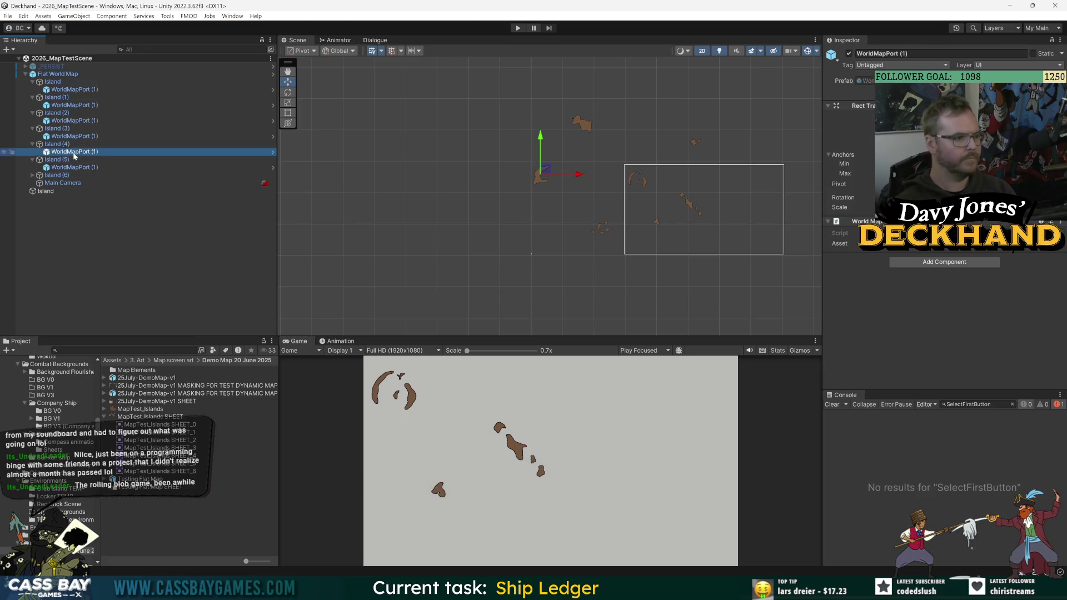
# Snip a screenshot of the whole editor and bring File Explorer forward.
pyautogui.press('super+shift+s')
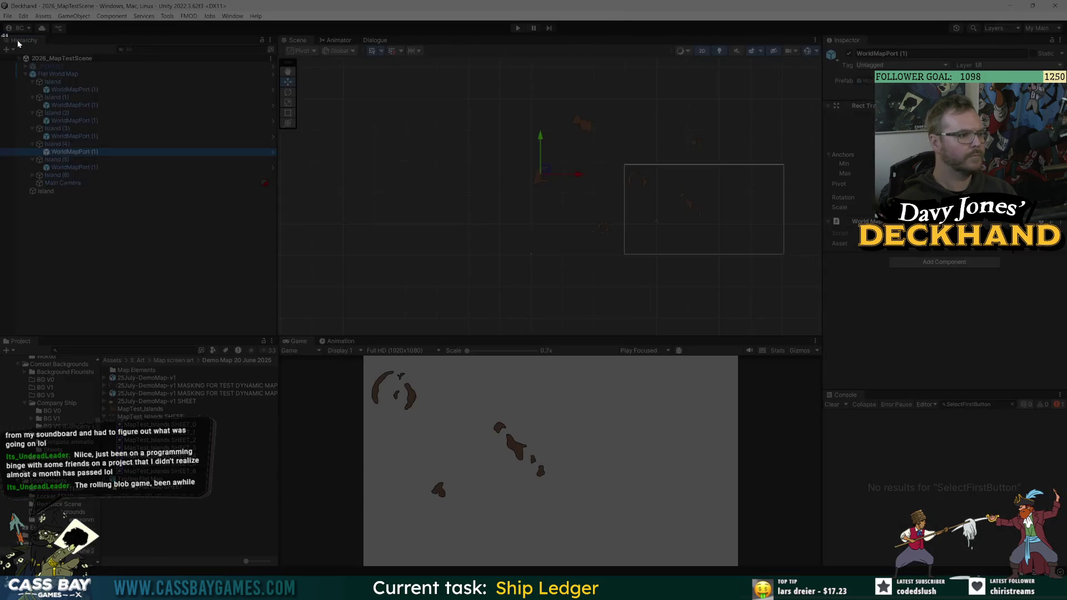
pyautogui.moveTo(1, 34); pyautogui.dragTo(1066, 434)
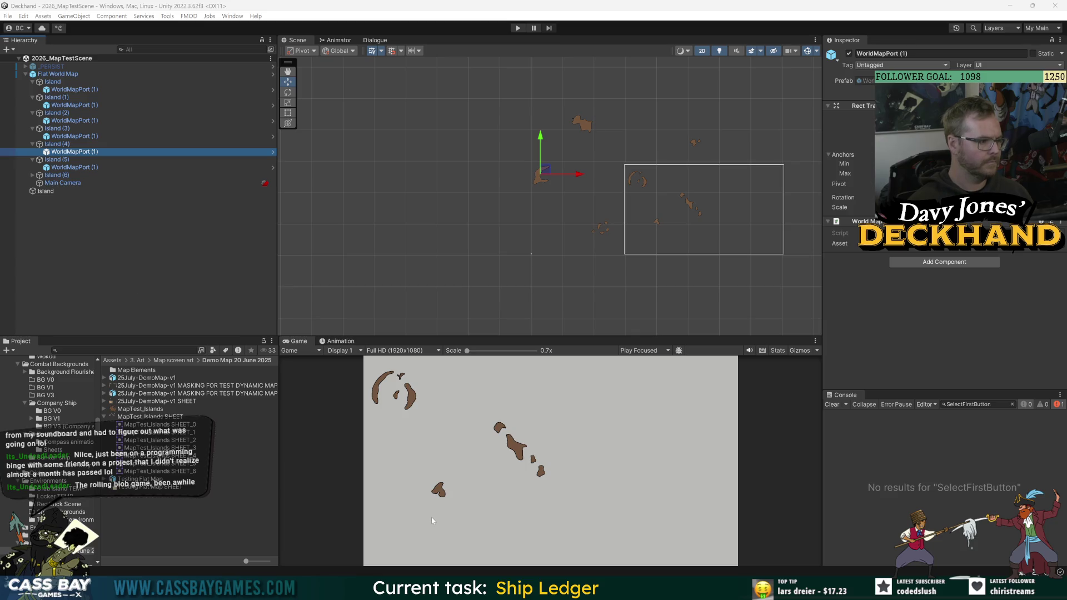
pyautogui.hotkey('alt', 'Tab')
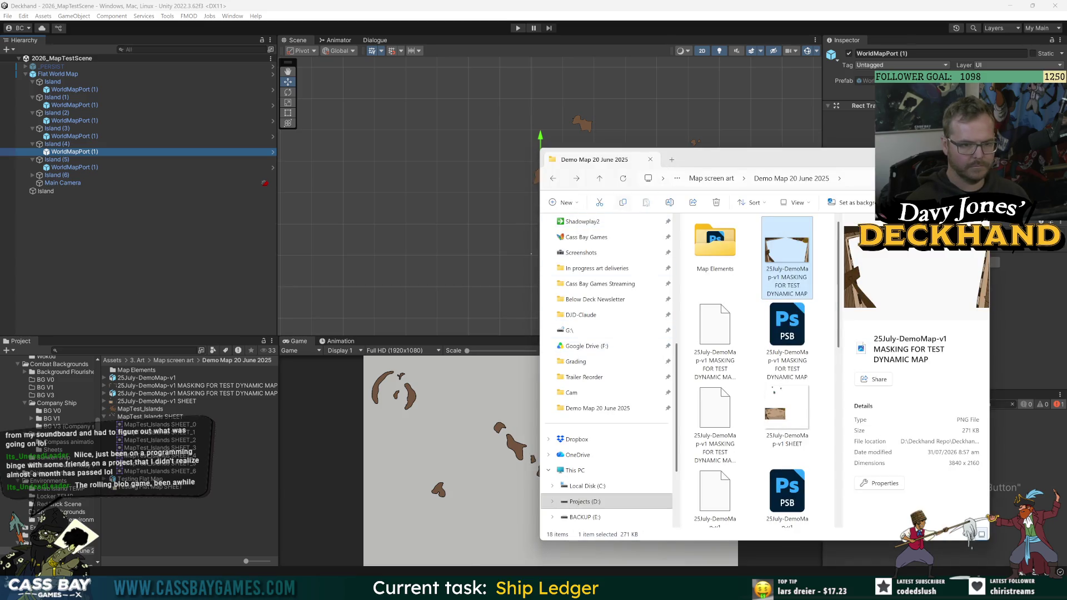
# Select the newest screenshot in Pictures > Screenshots, then restart the game in Unity.
pyautogui.click(671, 160)
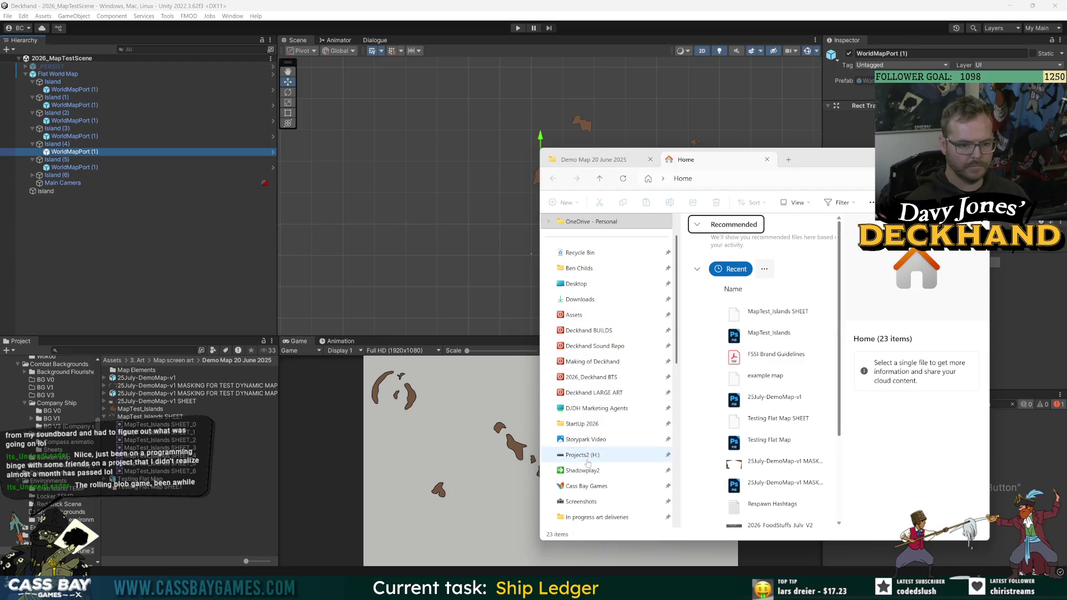
pyautogui.click(597, 502)
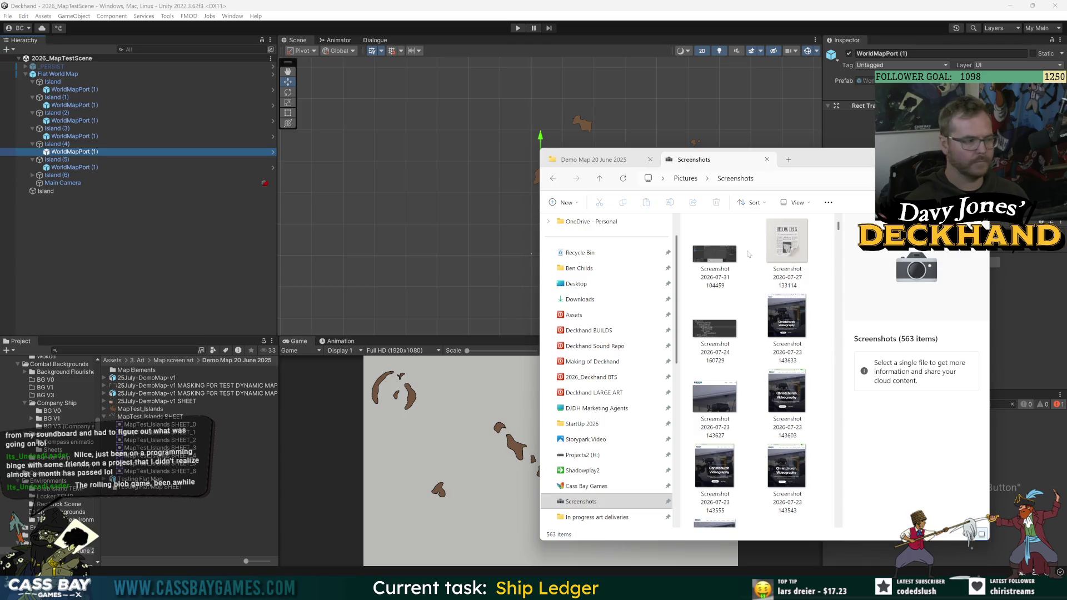
pyautogui.click(705, 261)
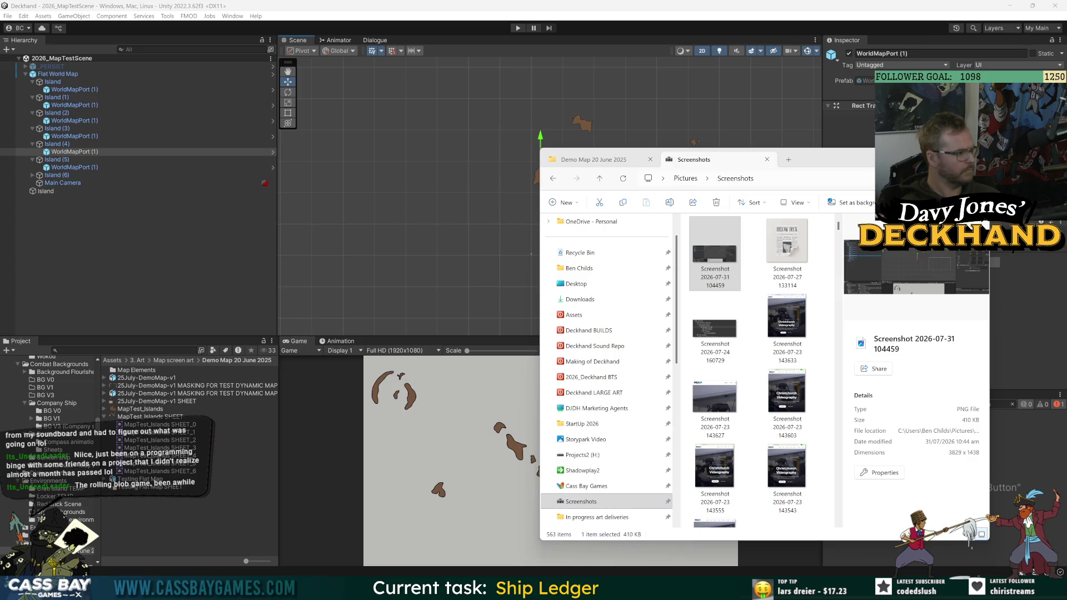
pyautogui.click(257, 240)
pyautogui.hotkey('ctrl', 'p')
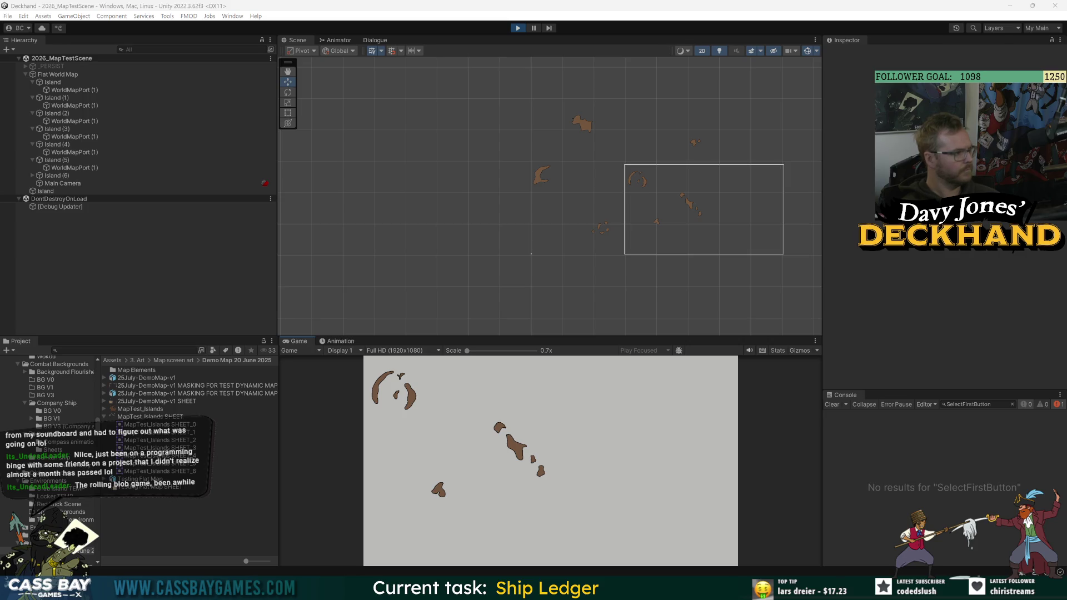
# Clear the Console filter and open the NullReferenceException's source line in FlatMapController.cs.
pyautogui.click(1012, 404)
pyautogui.click(964, 421)
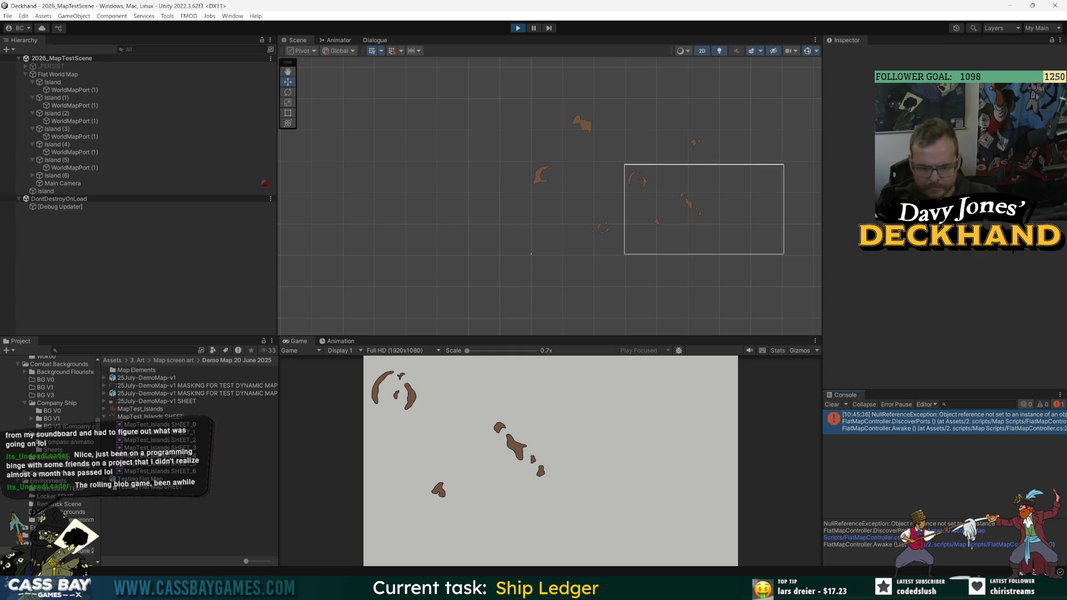
pyautogui.click(956, 532)
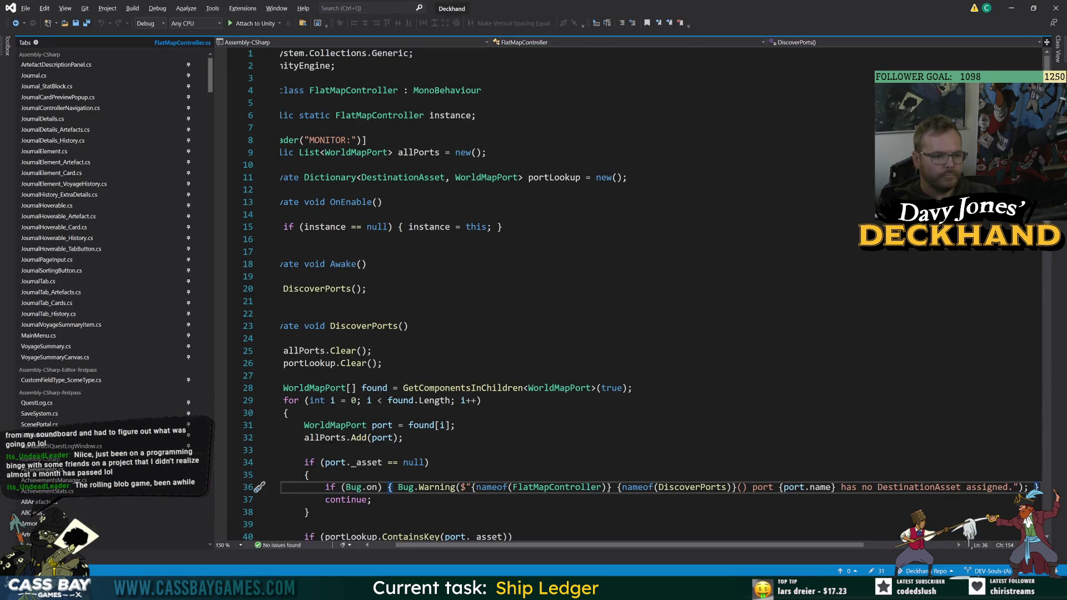
# Go to the null _asset check on line 34 and snip lines 34–38.
pyautogui.click(428, 463)
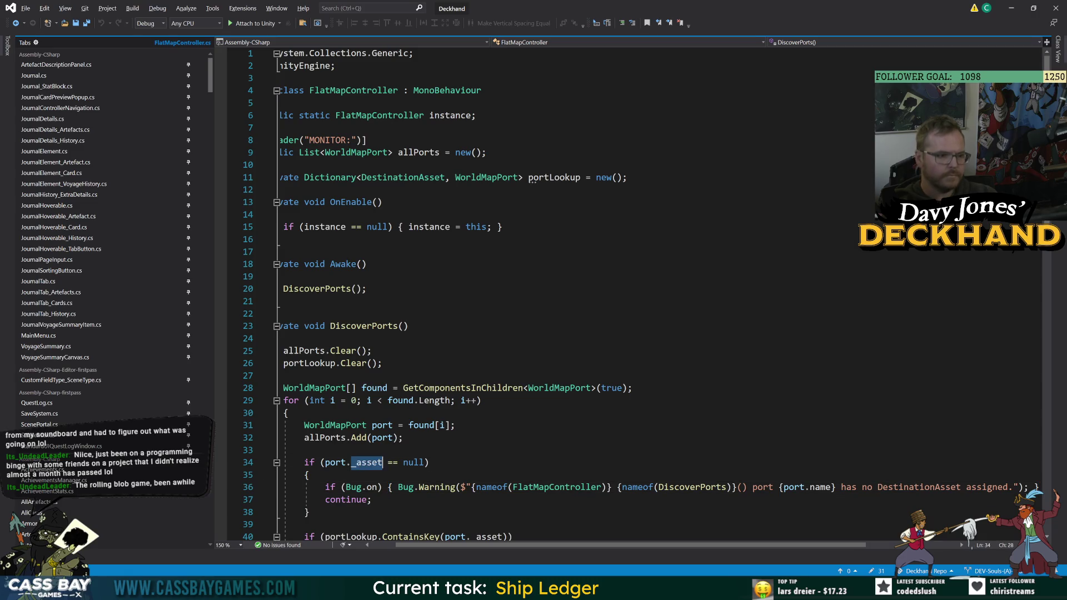
pyautogui.scroll(-4, 634, 295)
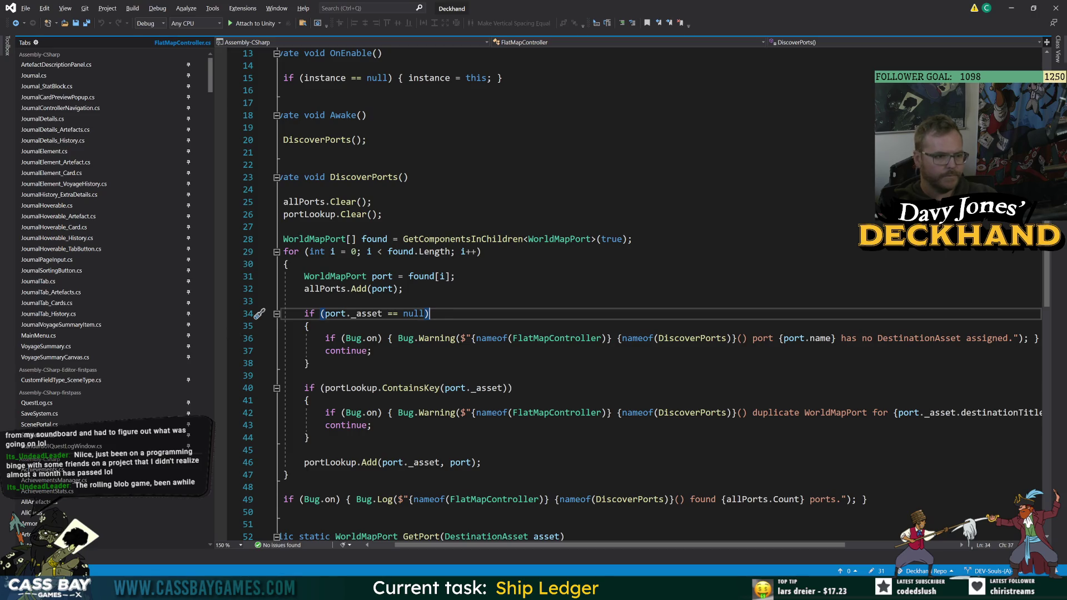
pyautogui.hotkey('alt', 'Tab')
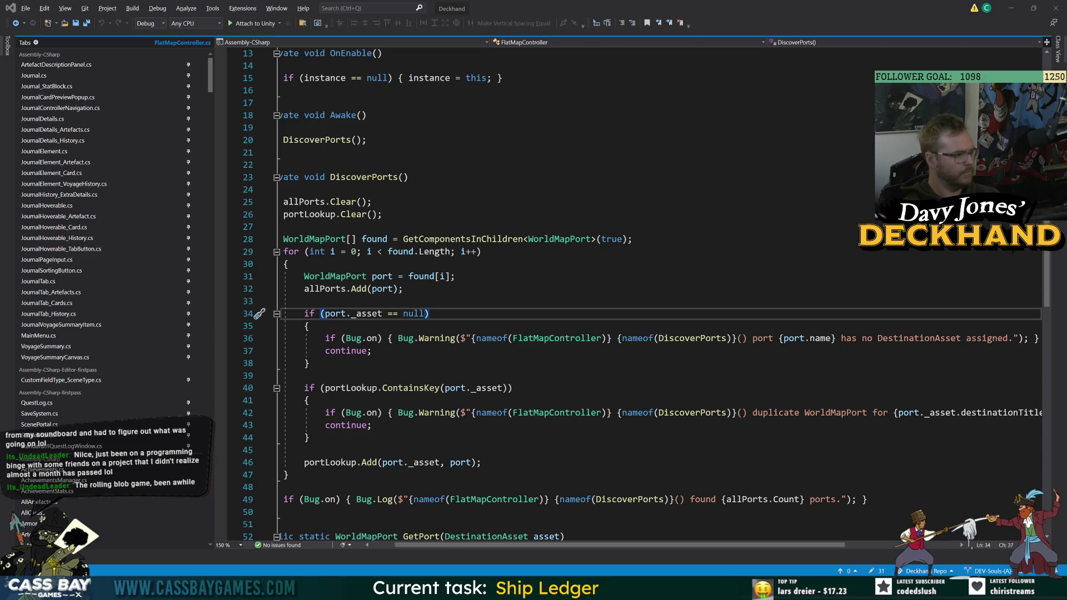
pyautogui.click(455, 276)
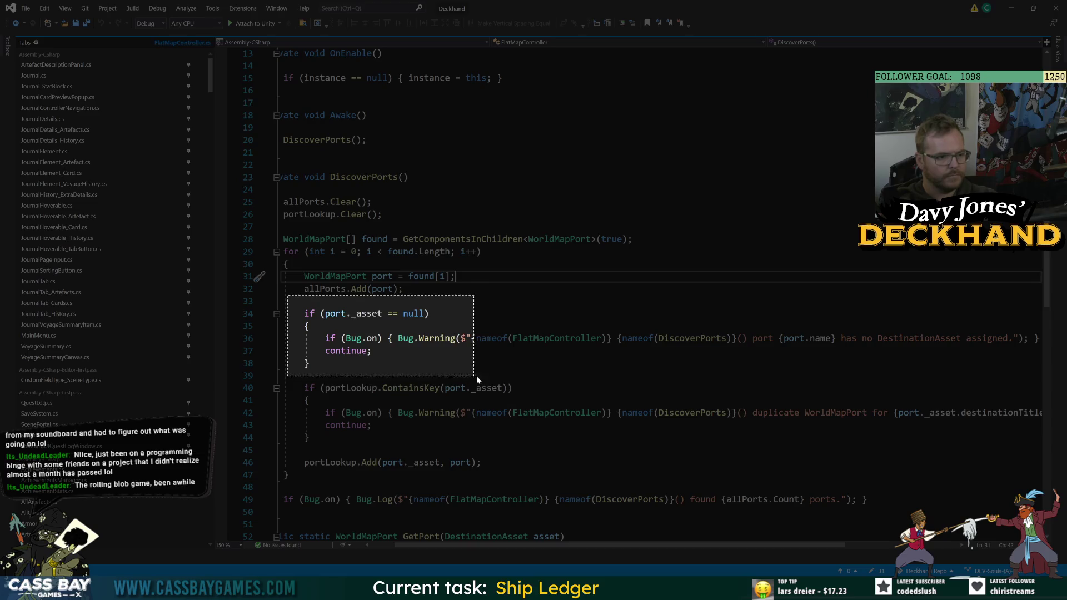
# Select the new code screenshot in Explorer, minimize Explorer, and return to Unity.
pyautogui.hotkey('alt', 'Tab')
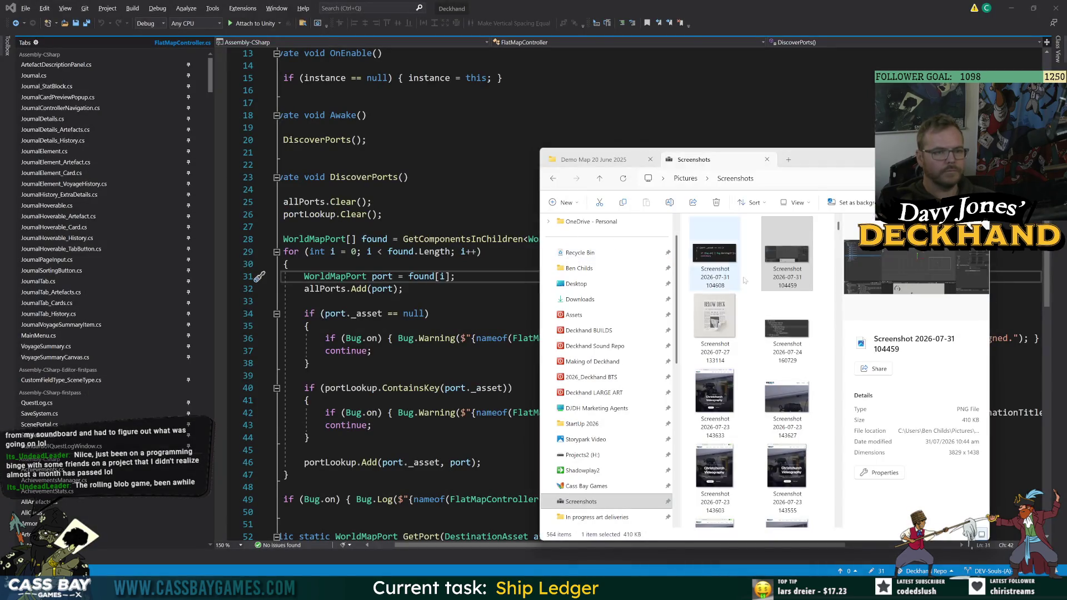
pyautogui.click(718, 258)
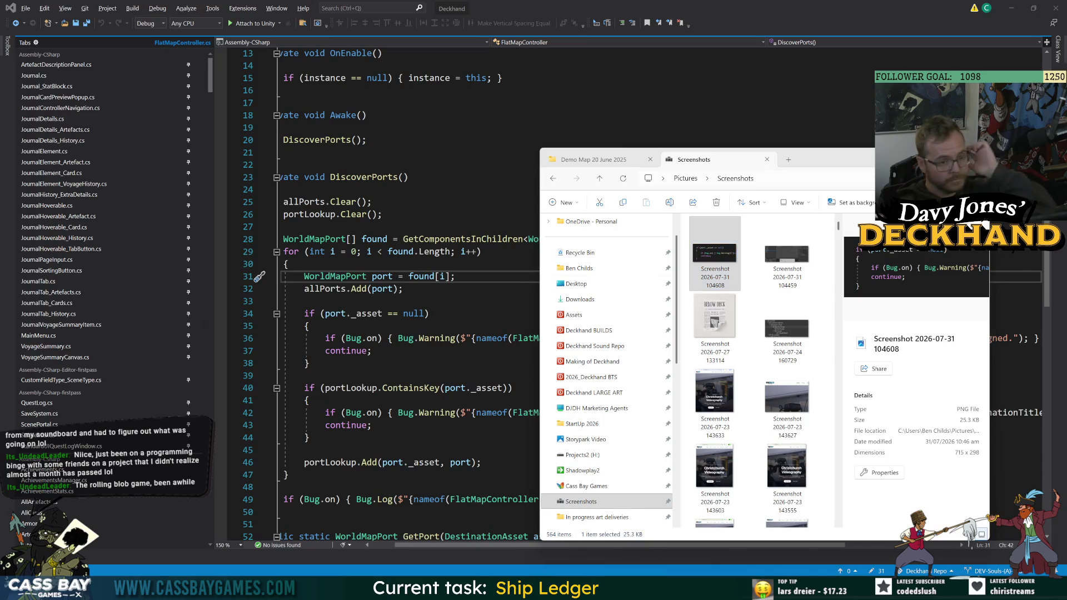
pyautogui.click(684, 590)
pyautogui.moveTo(706, 590)
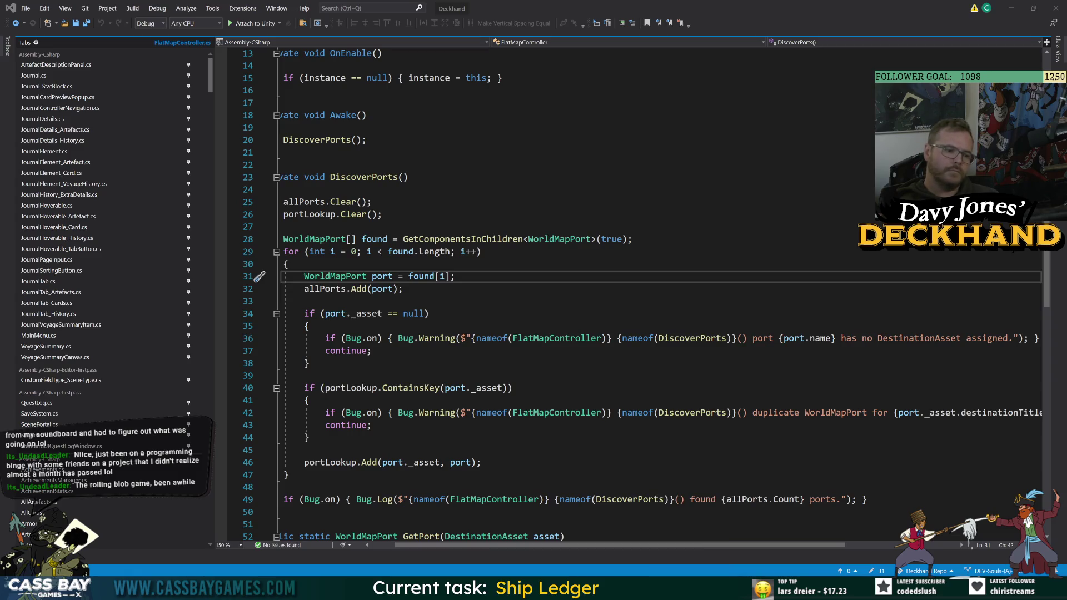
pyautogui.hotkey('alt', 'Tab')
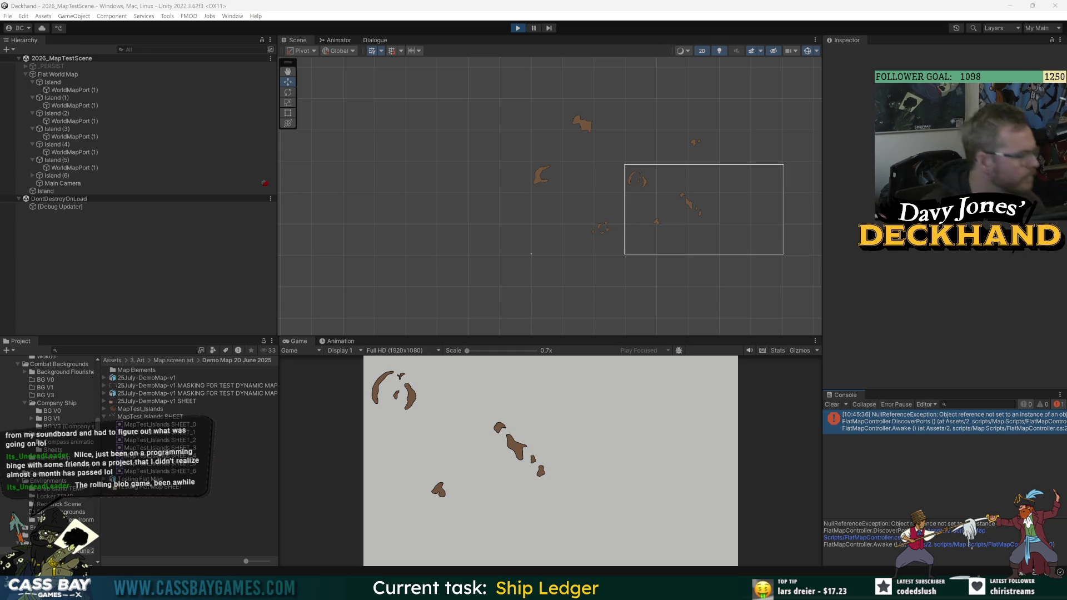
# Delete the stray root-level Island object, stopping the game so the deletion sticks.
pyautogui.click(46, 191)
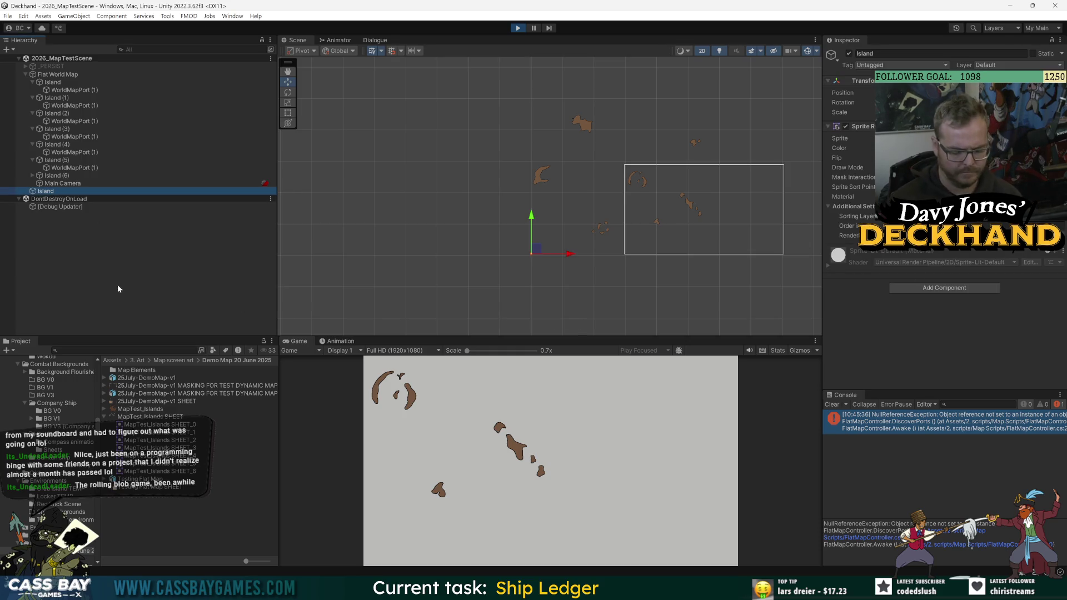
pyautogui.press('Delete')
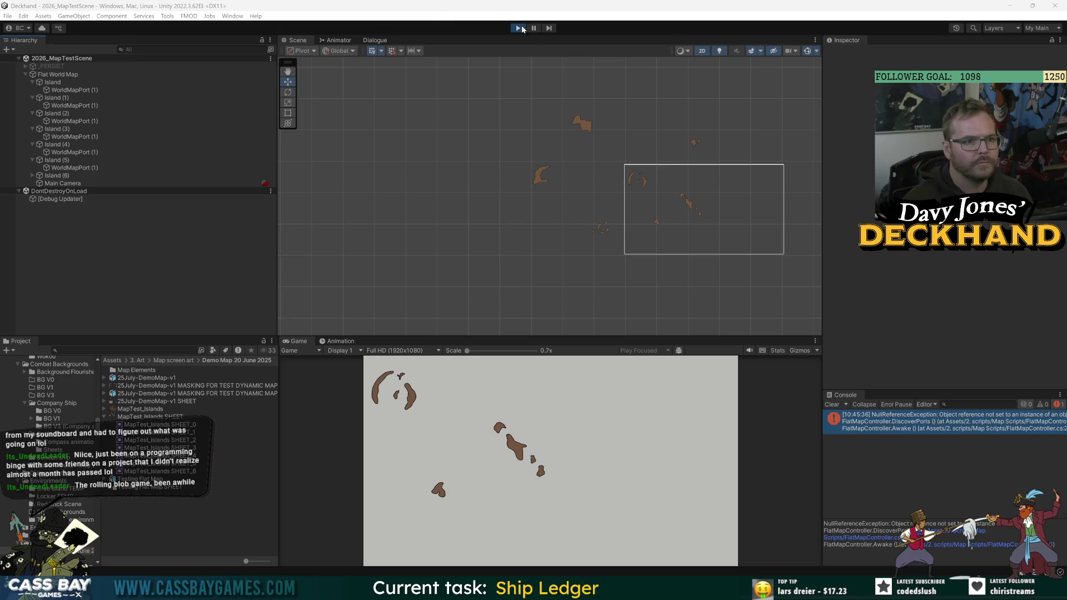
pyautogui.hotkey('ctrl', 'p')
pyautogui.click(63, 192)
pyautogui.press('Delete')
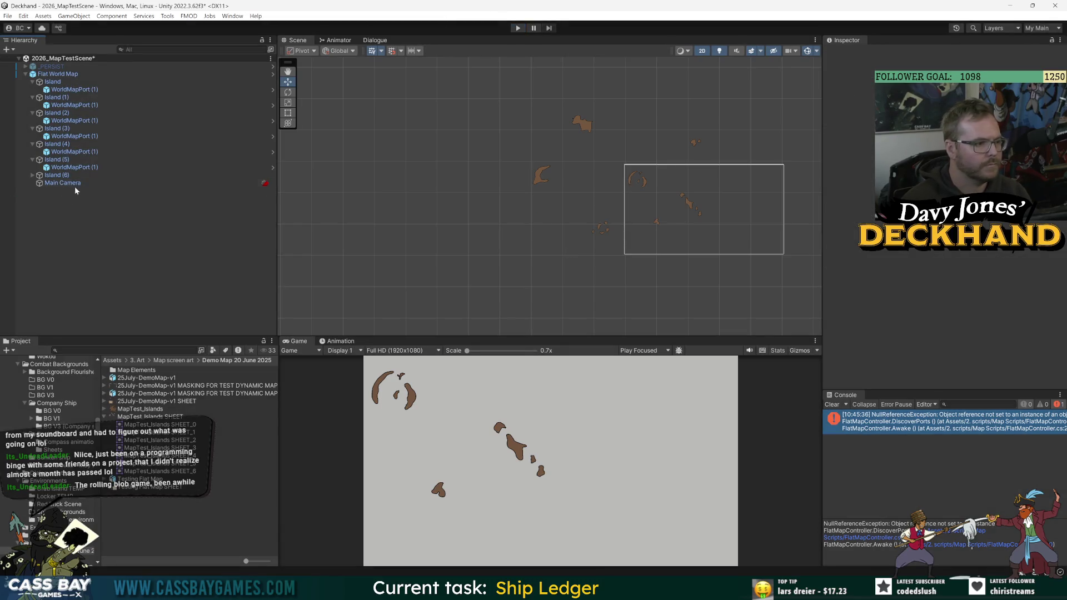
# Apply all overrides to the Flat World Map prefab and save the scene.
pyautogui.click(67, 75)
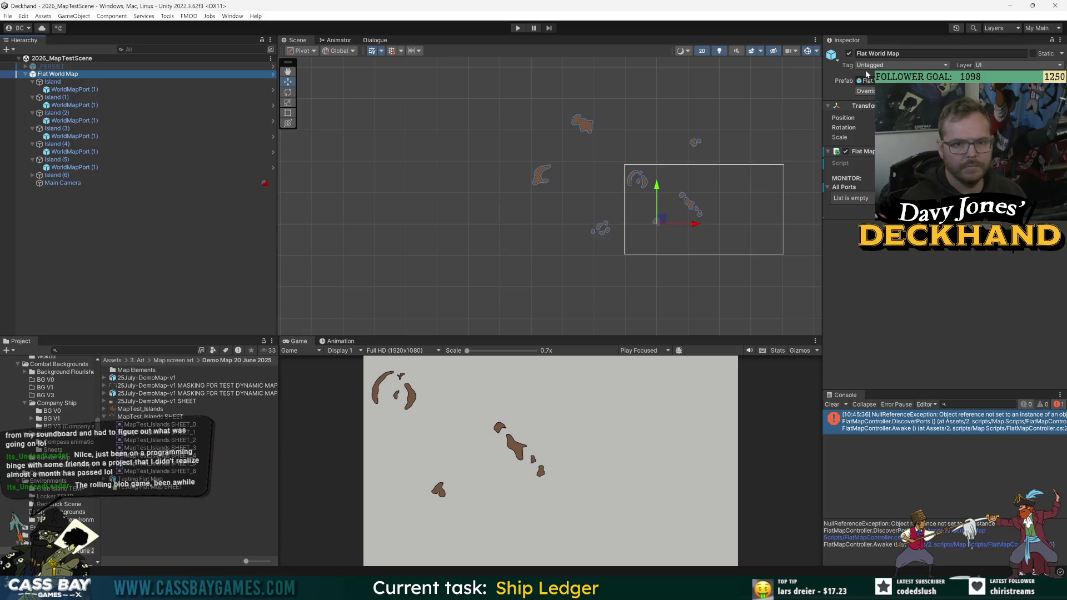
pyautogui.click(866, 91)
pyautogui.click(971, 273)
pyautogui.hotkey('ctrl', 's')
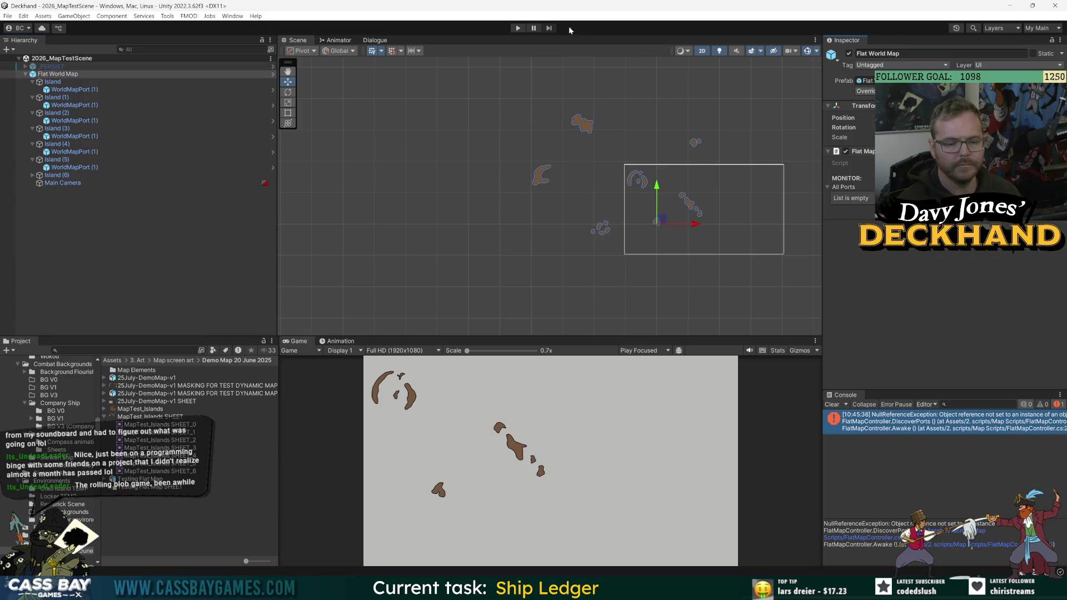
# Run the scene briefly to test the map, then stop it and clear the selection.
pyautogui.click(517, 29)
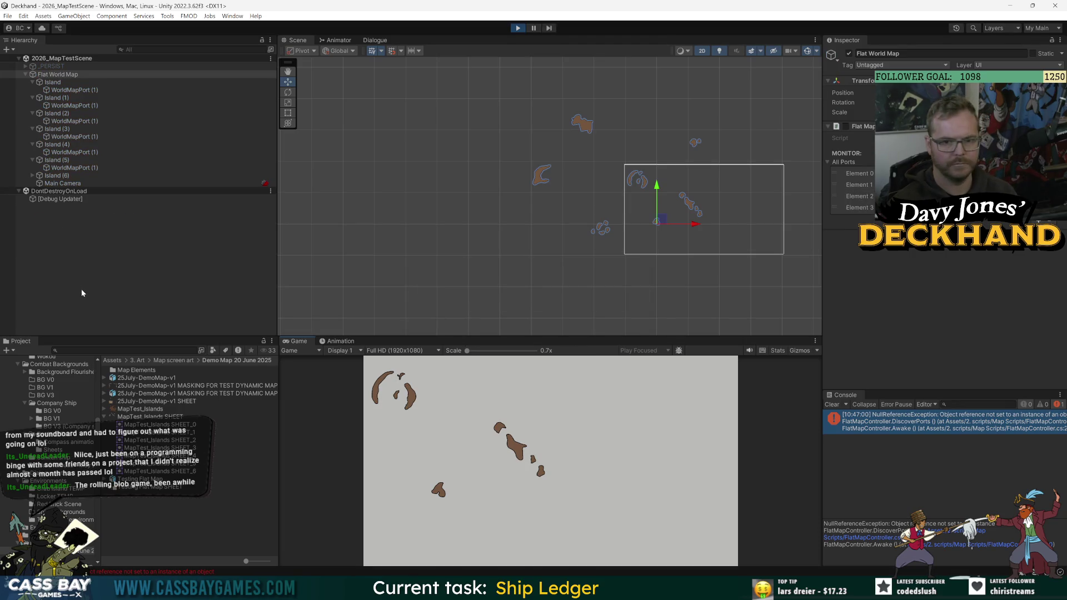
pyautogui.click(518, 27)
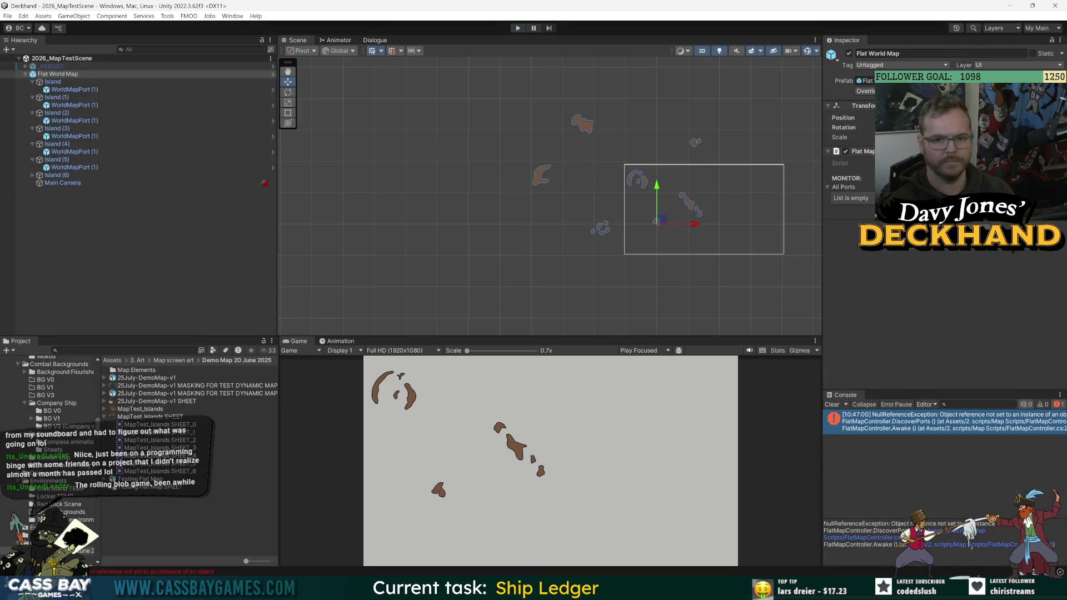
pyautogui.click(135, 282)
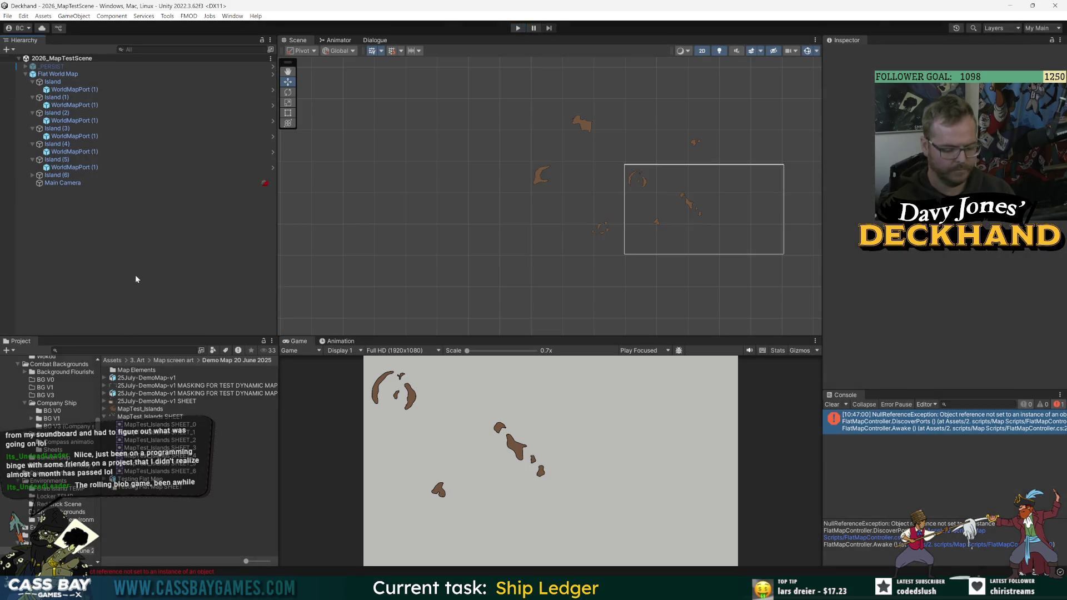
pyautogui.press('super+shift+s')
pyautogui.press('Escape')
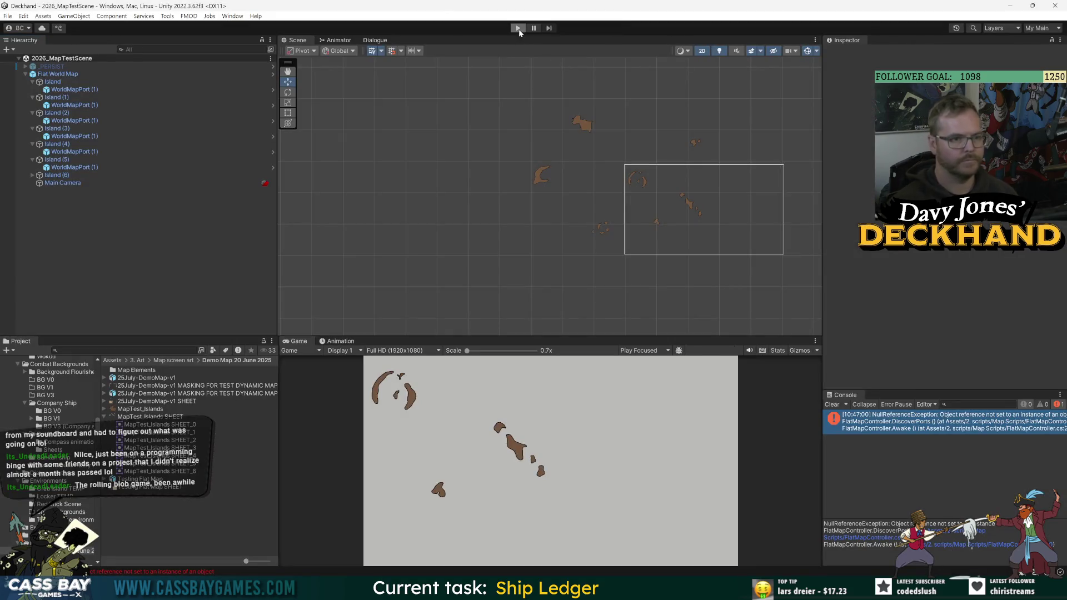
# Play the scene, select Flat World Map, and snip the upper editor area.
pyautogui.click(518, 28)
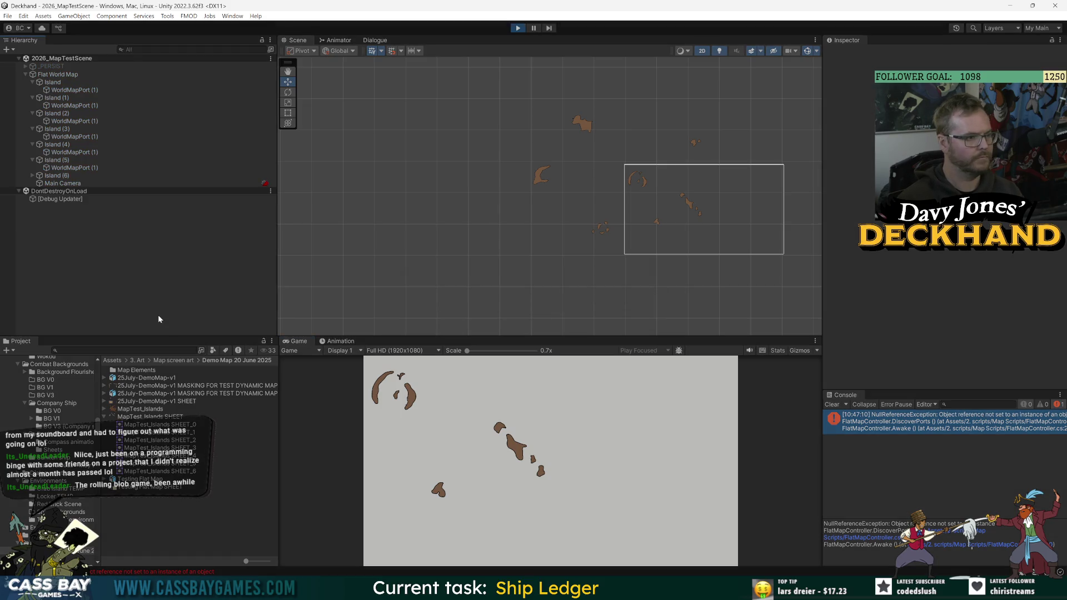
pyautogui.click(61, 74)
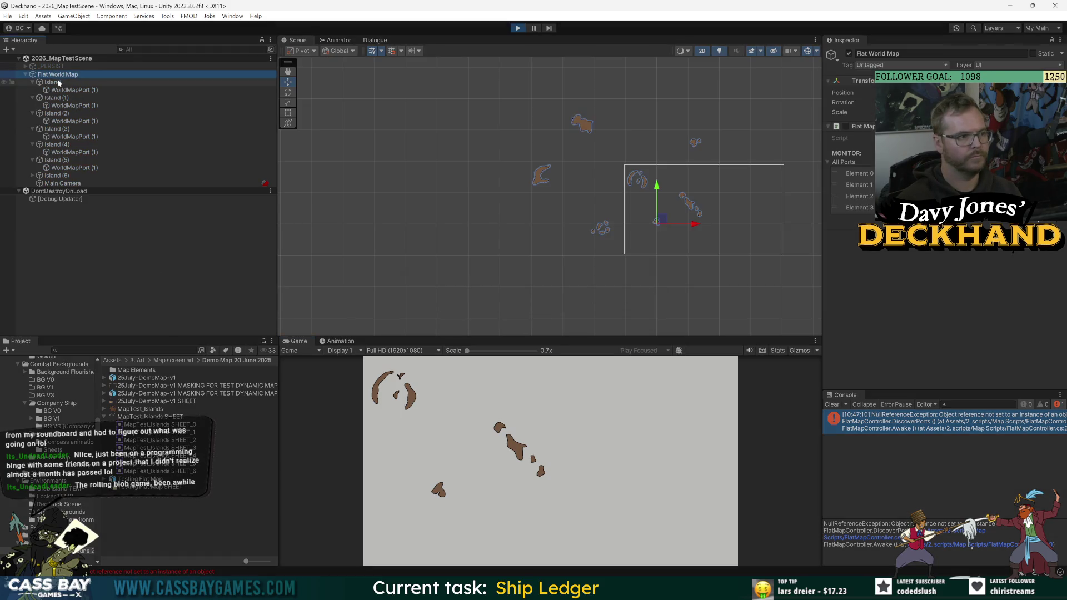
pyautogui.press('super+shift+s')
pyautogui.moveTo(11, 51)
pyautogui.mouseDown()
pyautogui.moveTo(317, 119)
pyautogui.moveTo(1065, 321)
pyautogui.mouseUp()
pyautogui.hotkey('alt', 'Tab')
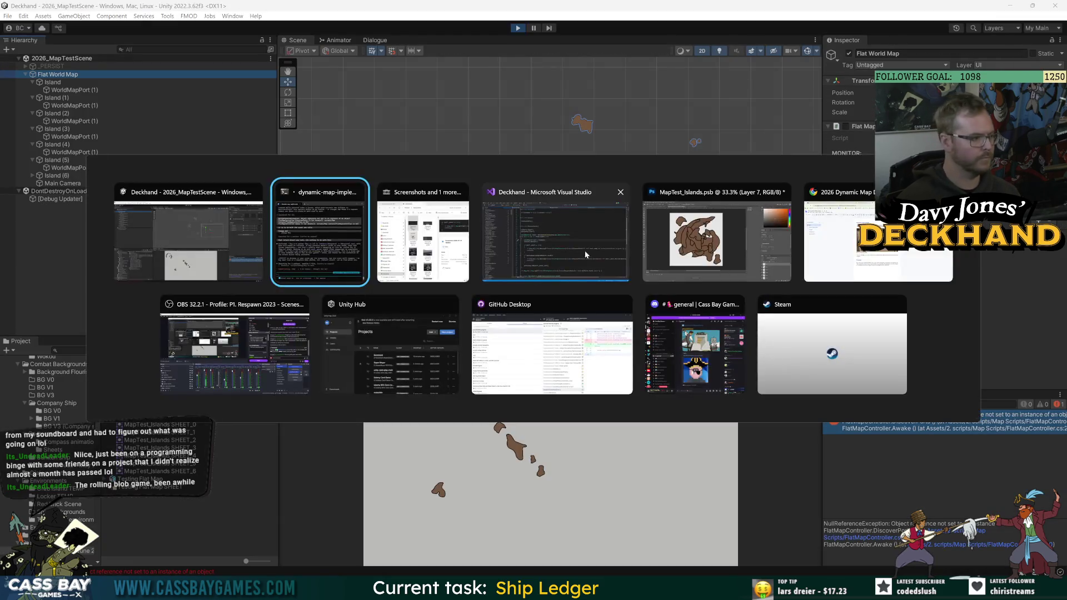
# Preview the new 3783 x 964 screenshot in Screenshots, then close File Explorer.
pyautogui.click(724, 256)
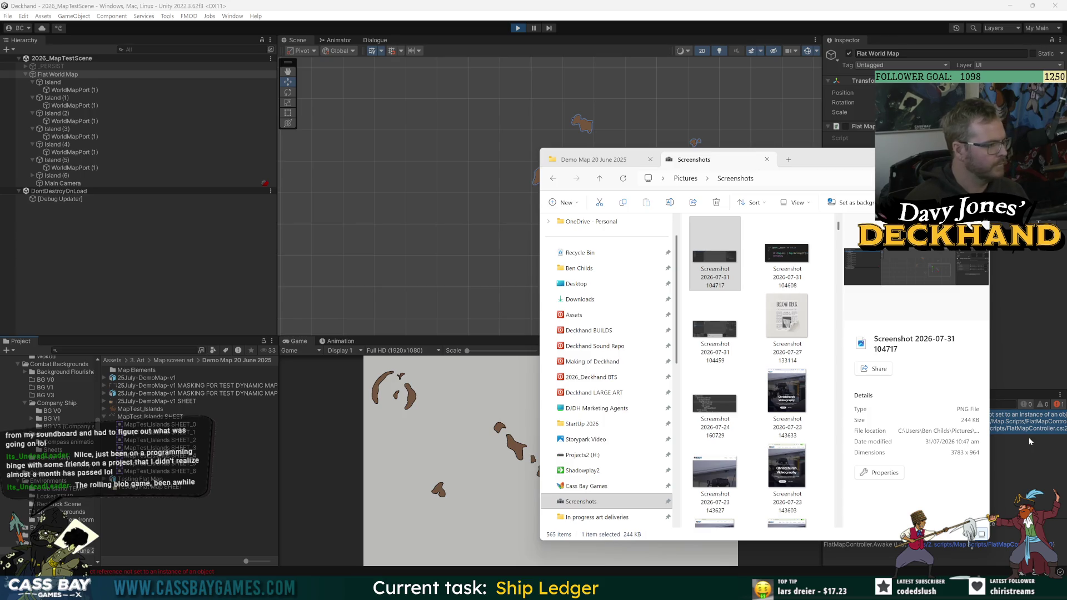
pyautogui.click(1027, 428)
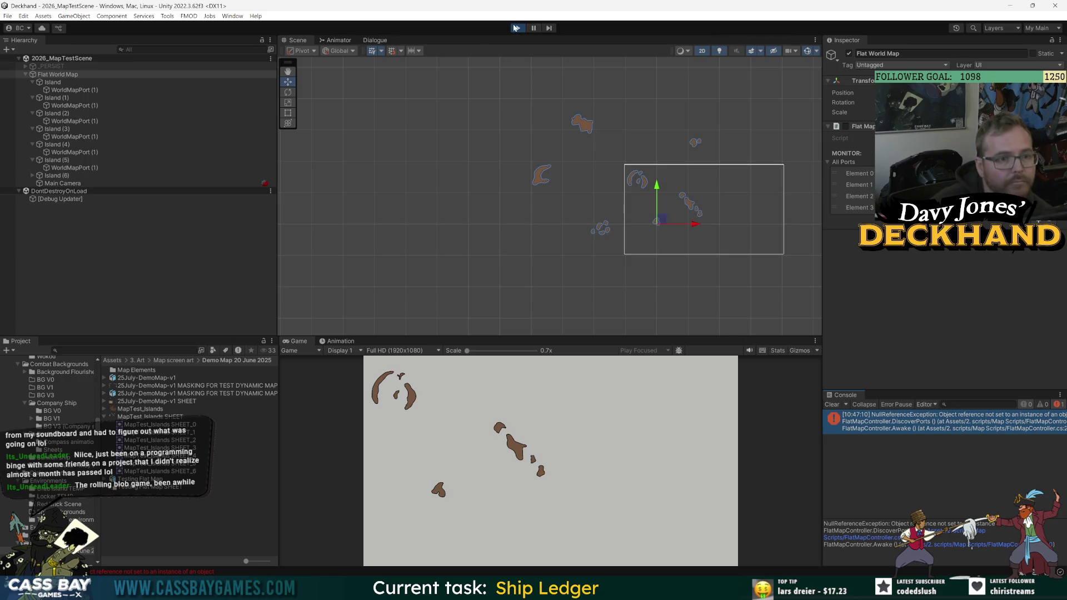
# Save, clear the Console, replay, and inspect Flat World Map and Island's WorldMapPort (1).
pyautogui.hotkey('ctrl', 'p')
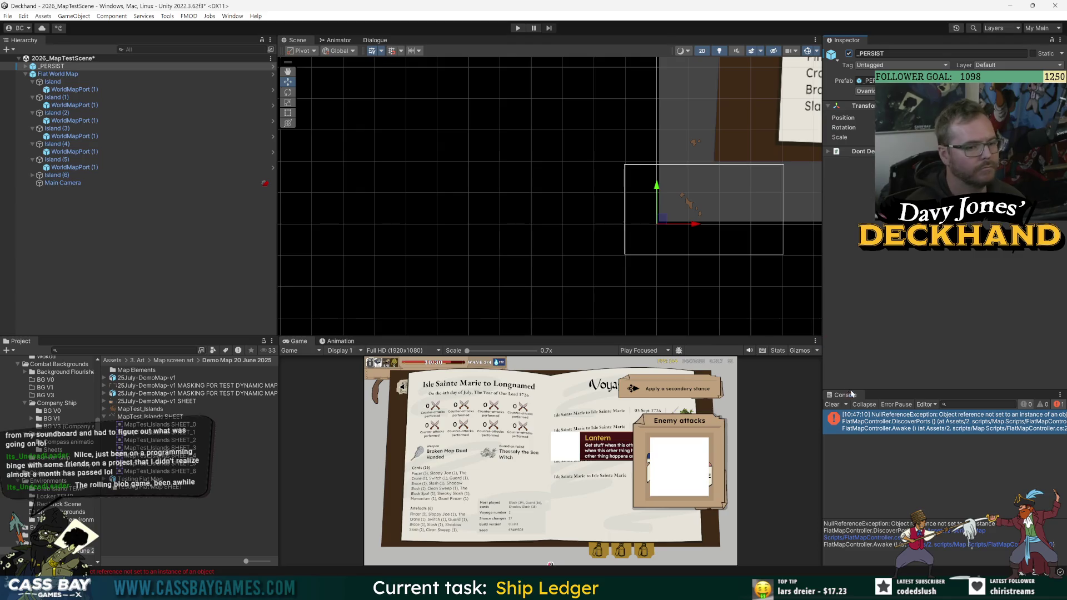
pyautogui.hotkey('ctrl', 's')
pyautogui.click(832, 404)
pyautogui.click(518, 27)
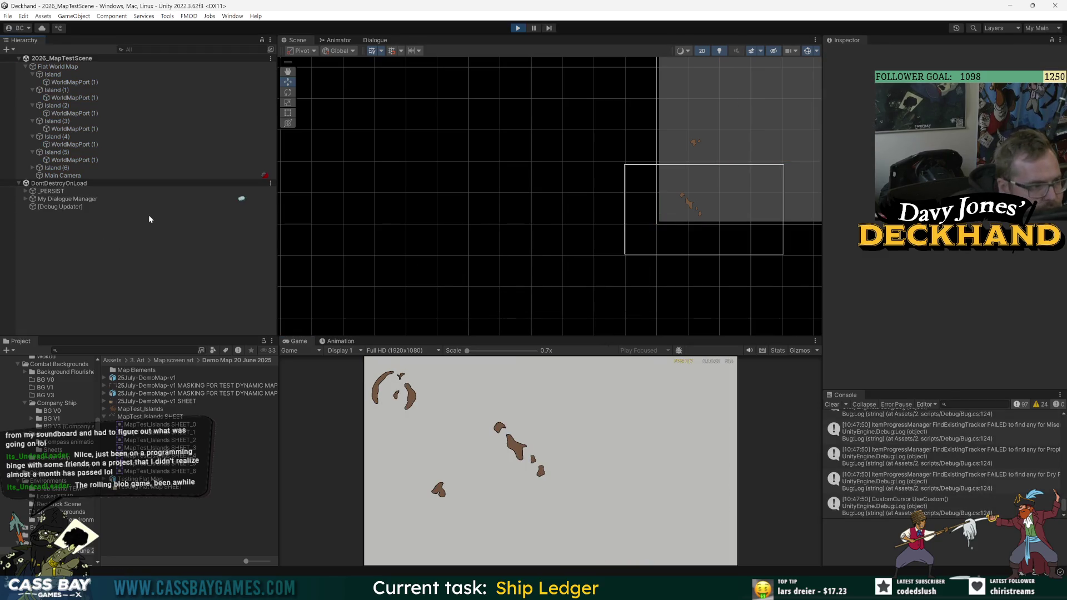
pyautogui.click(58, 66)
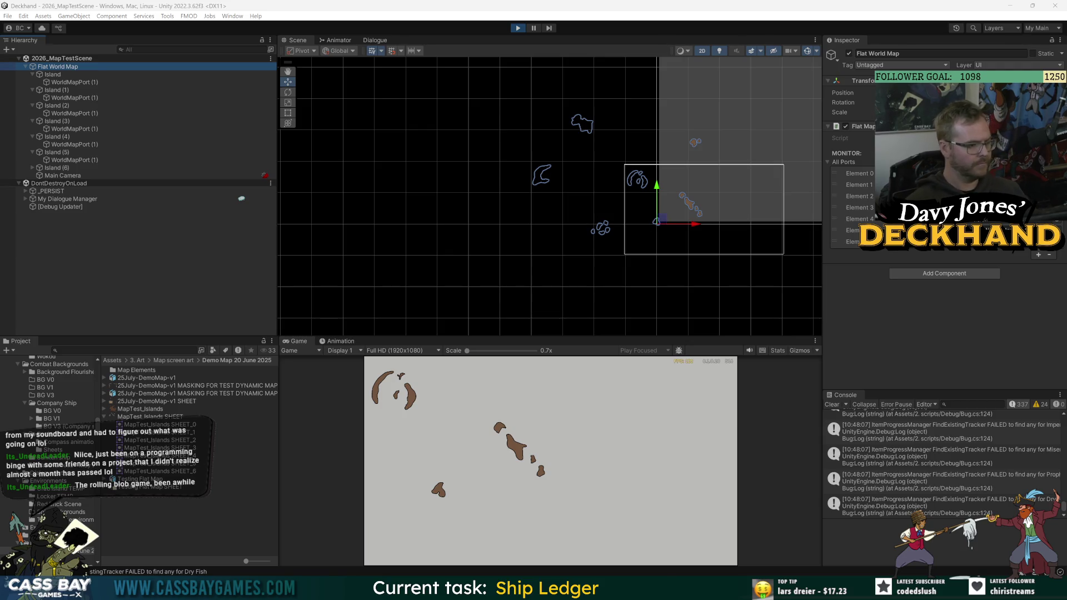
pyautogui.click(832, 404)
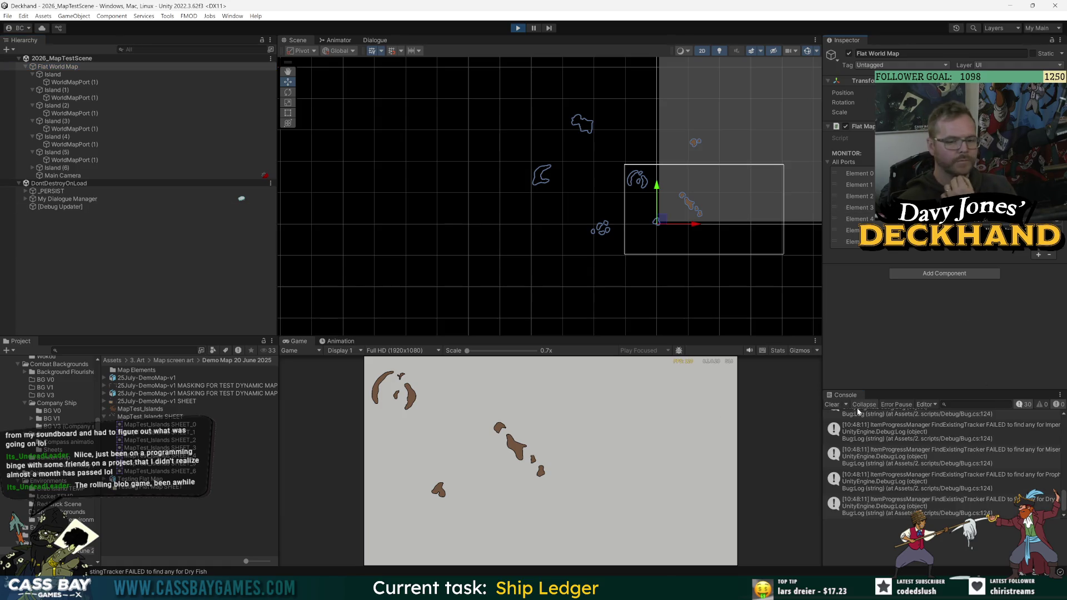
pyautogui.click(70, 83)
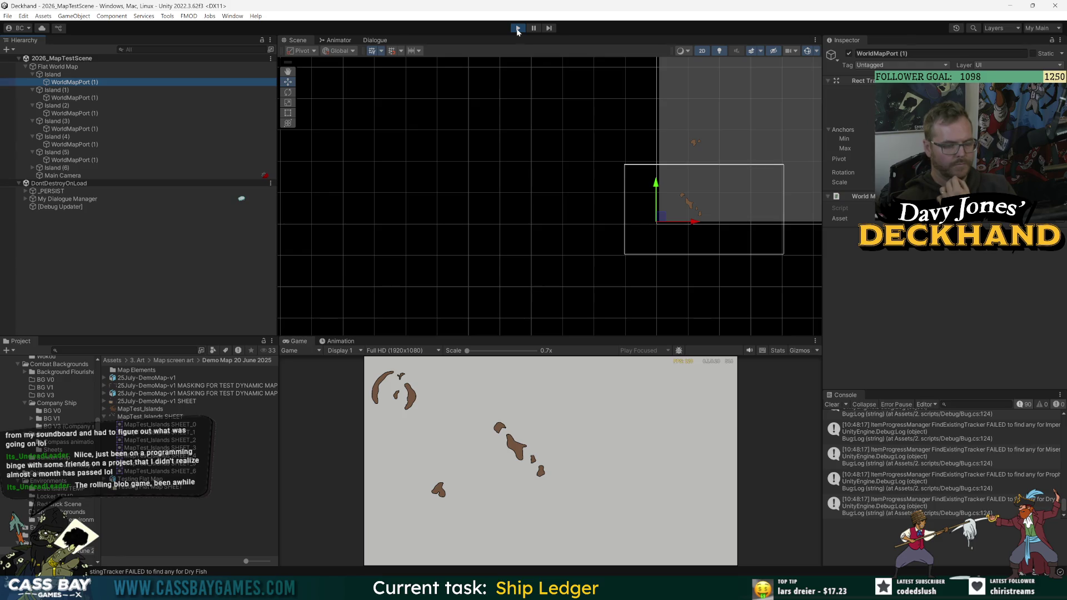
# Stop the game, deactivate the Journal object under _PERSIST, and save.
pyautogui.click(518, 29)
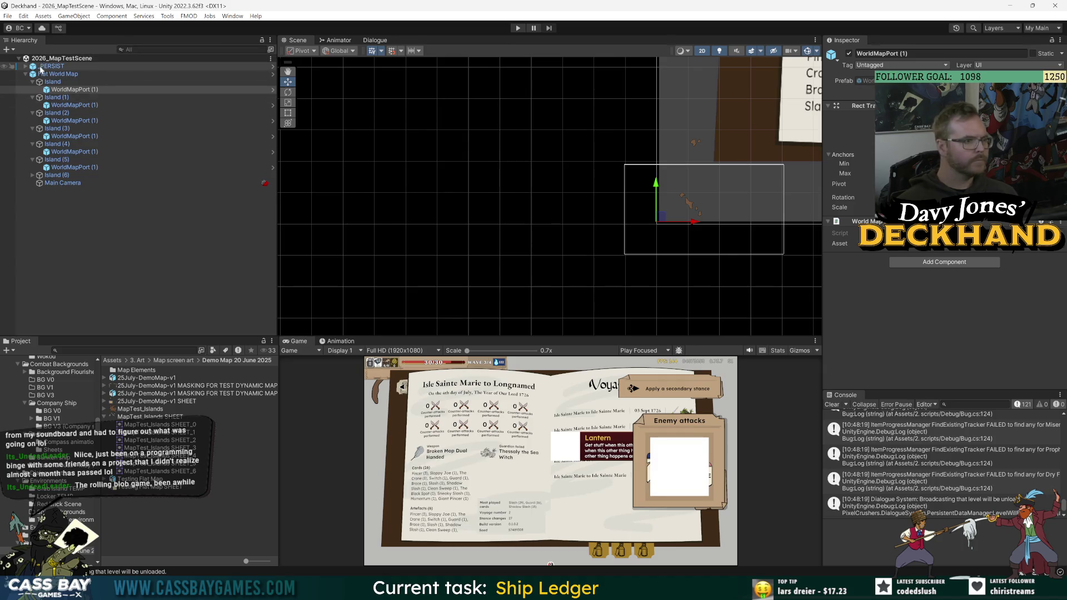
pyautogui.click(26, 66)
pyautogui.click(54, 137)
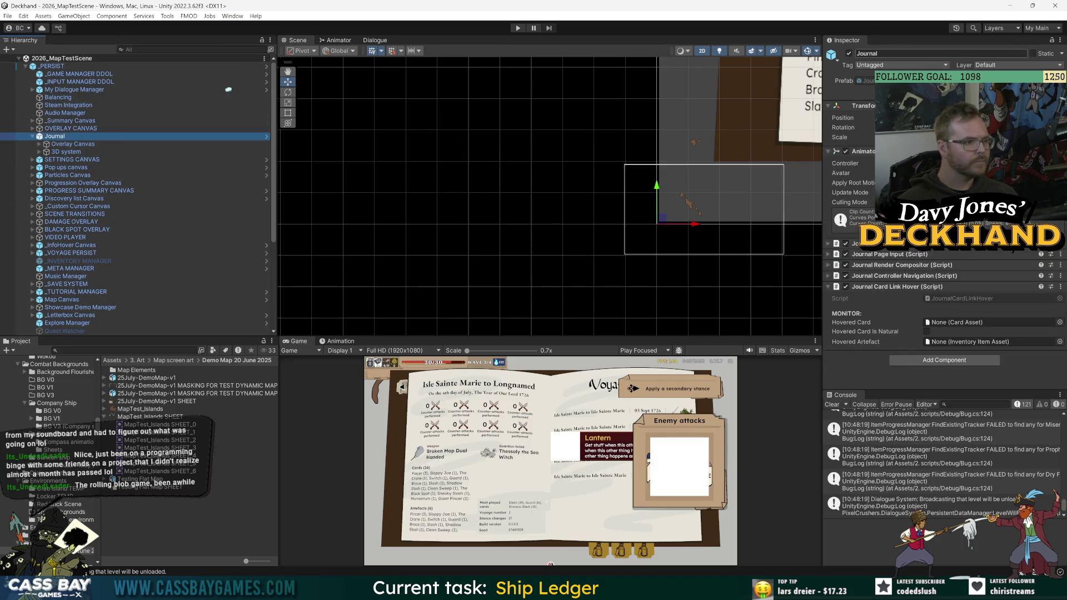
pyautogui.hotkey('alt', 'shift', 'a')
pyautogui.hotkey('ctrl', 's')
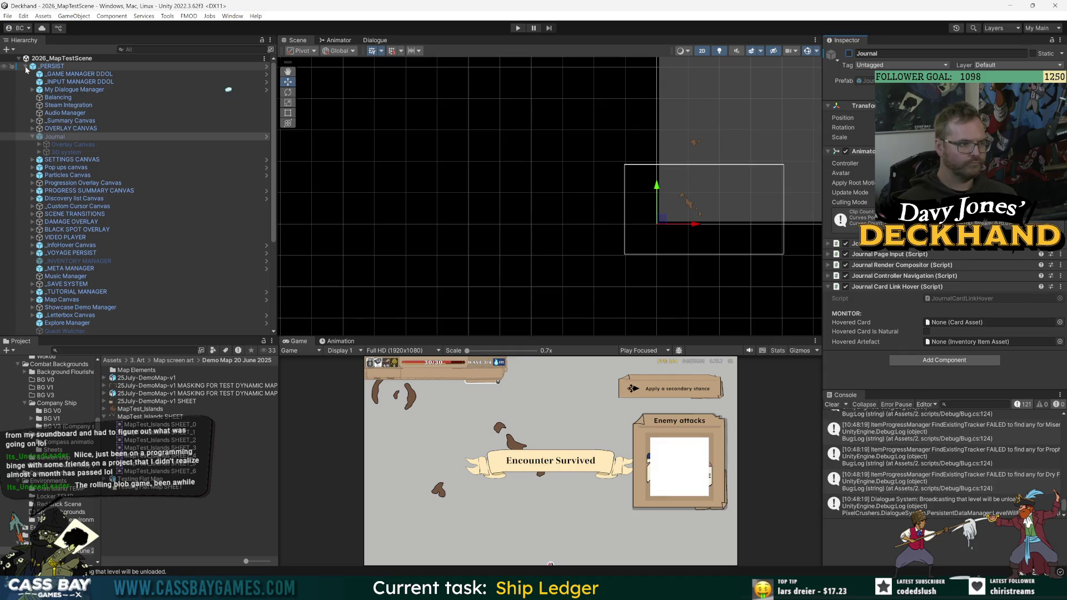
# Add a Canvas Group component to _PERSIST, disable the overlay canvas, and save.
pyautogui.click(33, 66)
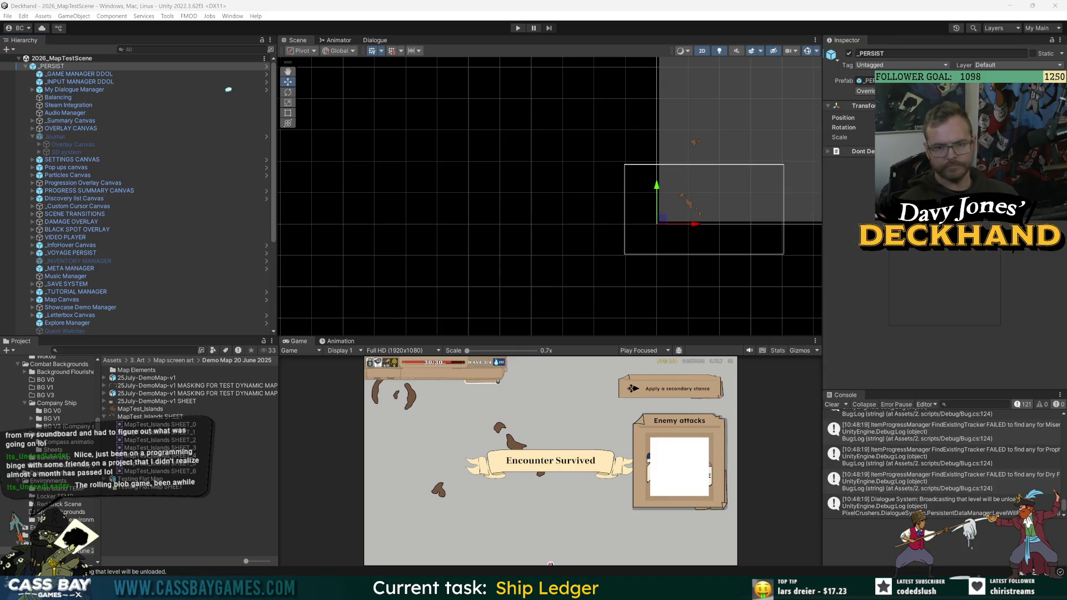
pyautogui.write('canvas')
pyautogui.press('Return')
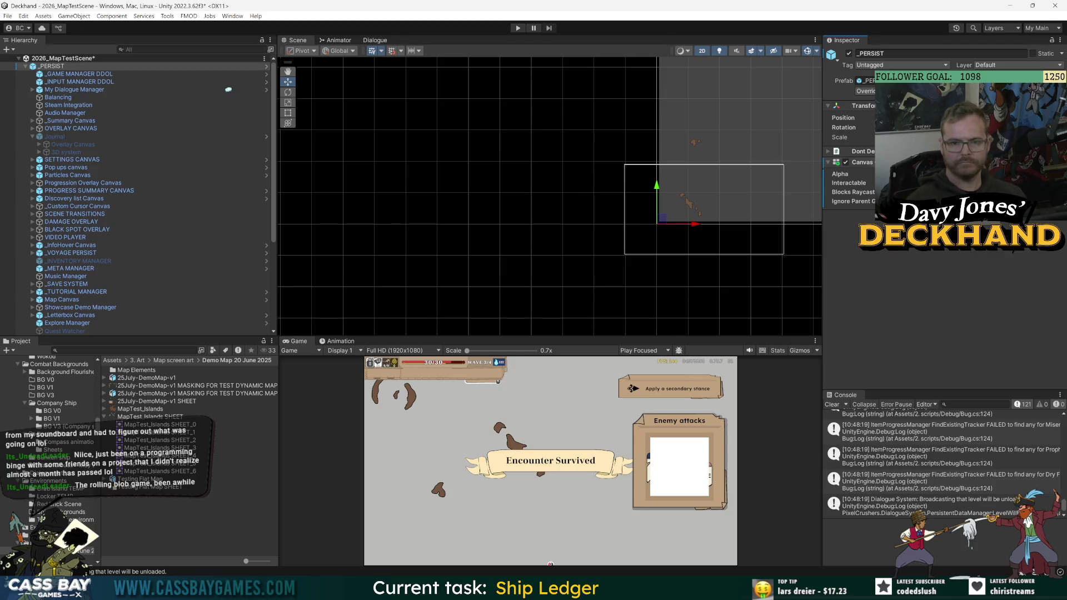
pyautogui.click(938, 183)
pyautogui.click(845, 162)
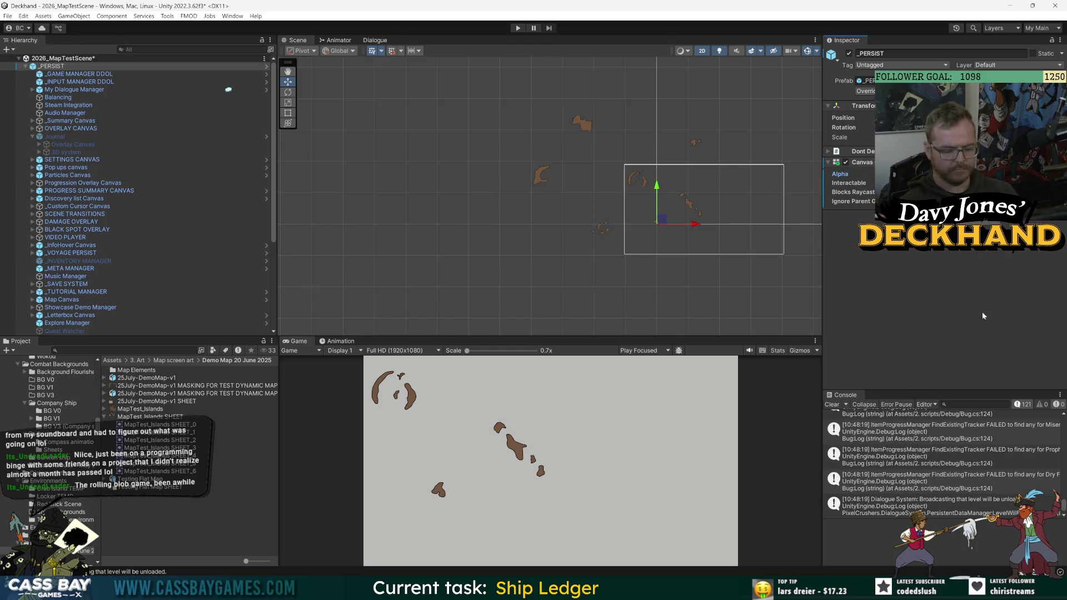
pyautogui.hotkey('ctrl', 's')
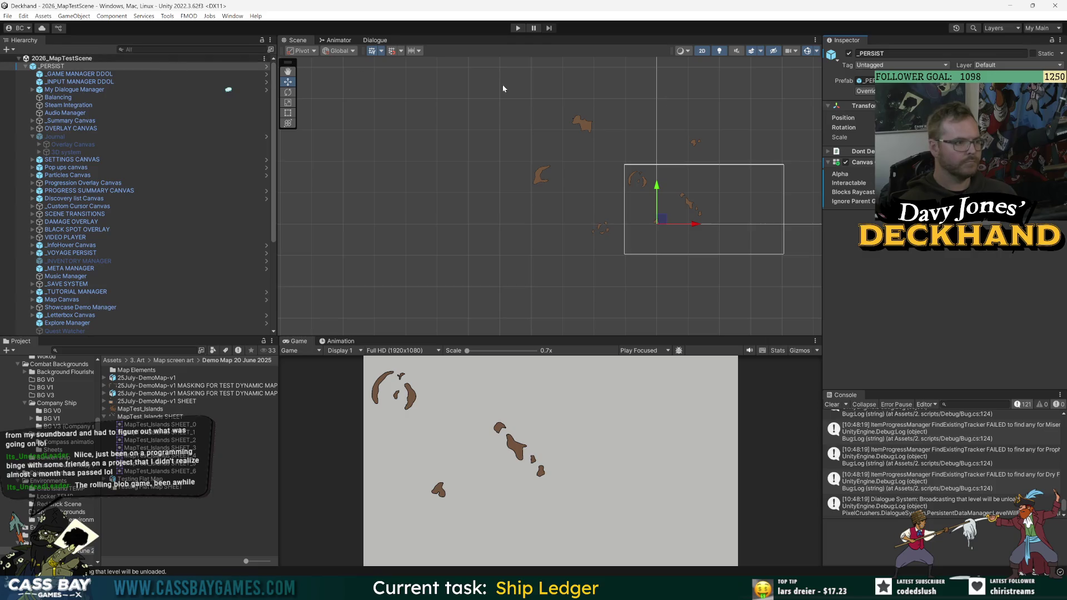
# Re-enable the Journal object and apply all overrides to the _PERSIST prefab.
pyautogui.click(56, 137)
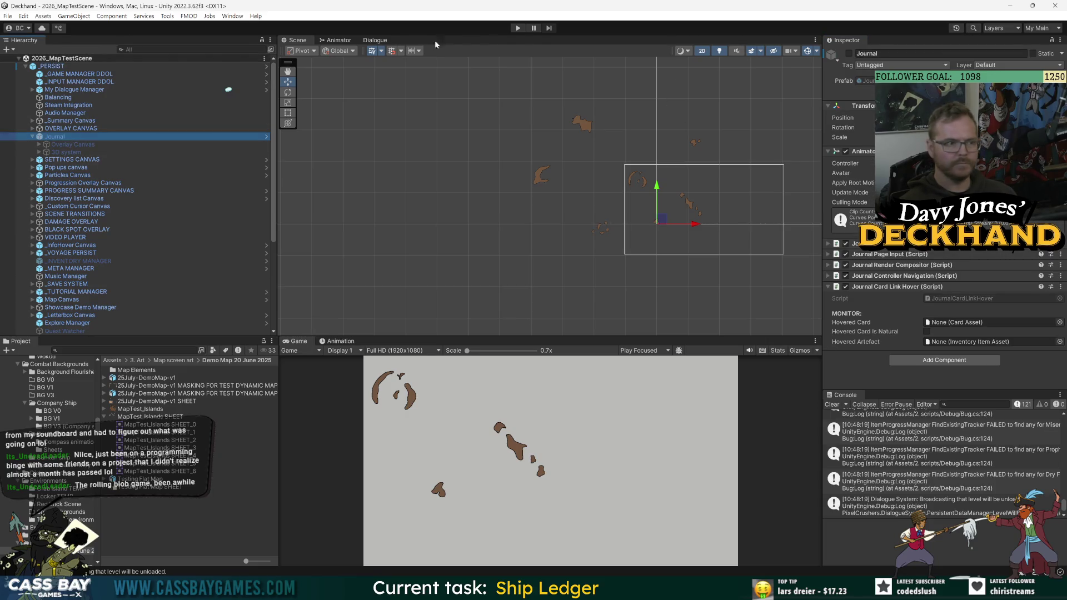
pyautogui.click(848, 52)
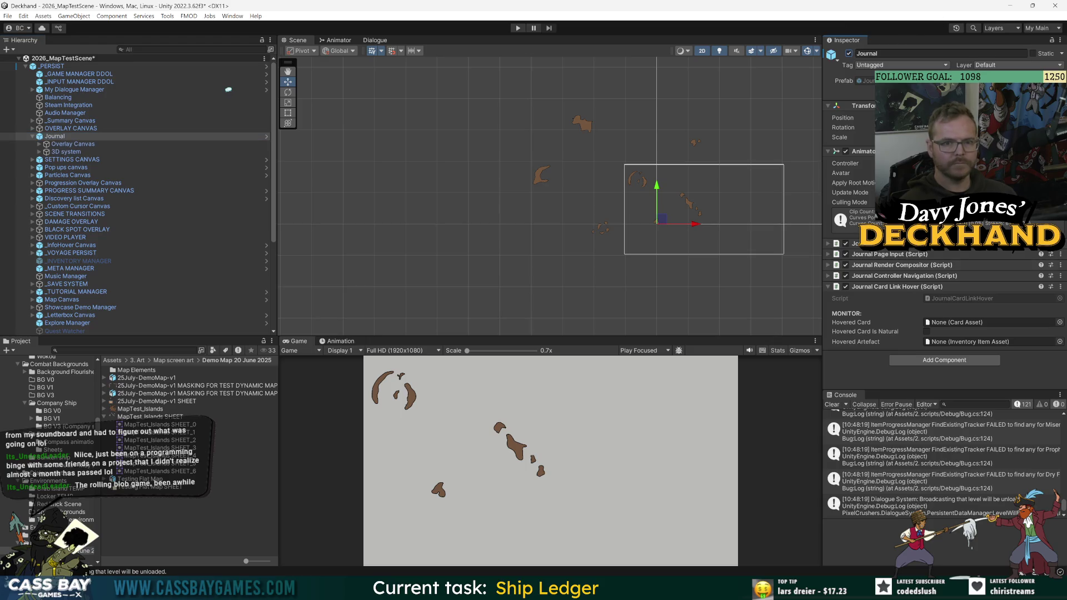
pyautogui.click(51, 67)
pyautogui.click(865, 90)
pyautogui.click(824, 569)
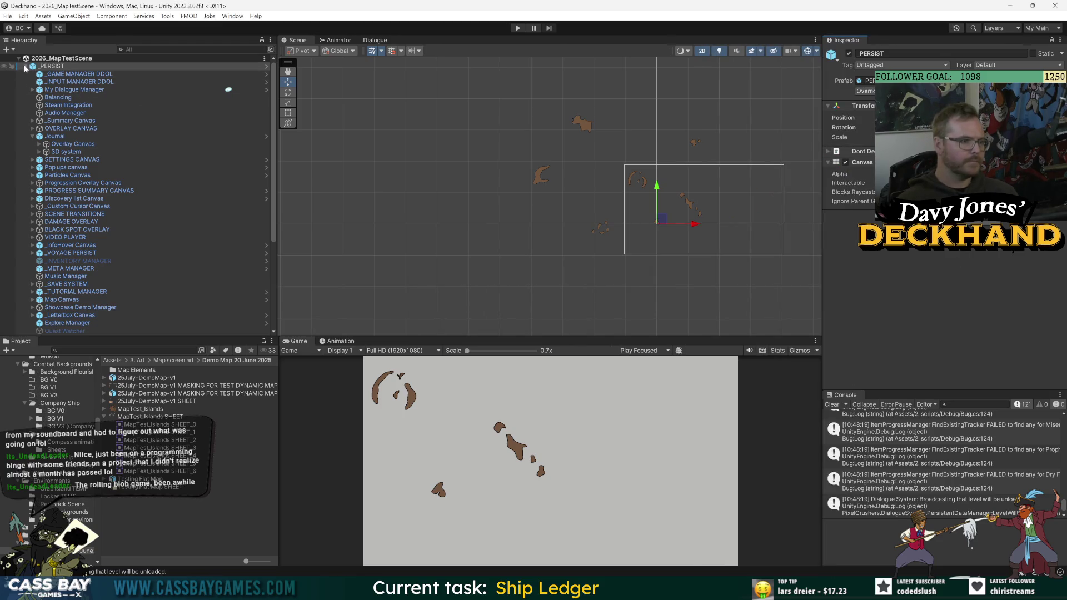
# Toggle the journal canvas and leave the Canvas component disabled, hiding the overlay.
pyautogui.hotkey('ctrl', 'z')
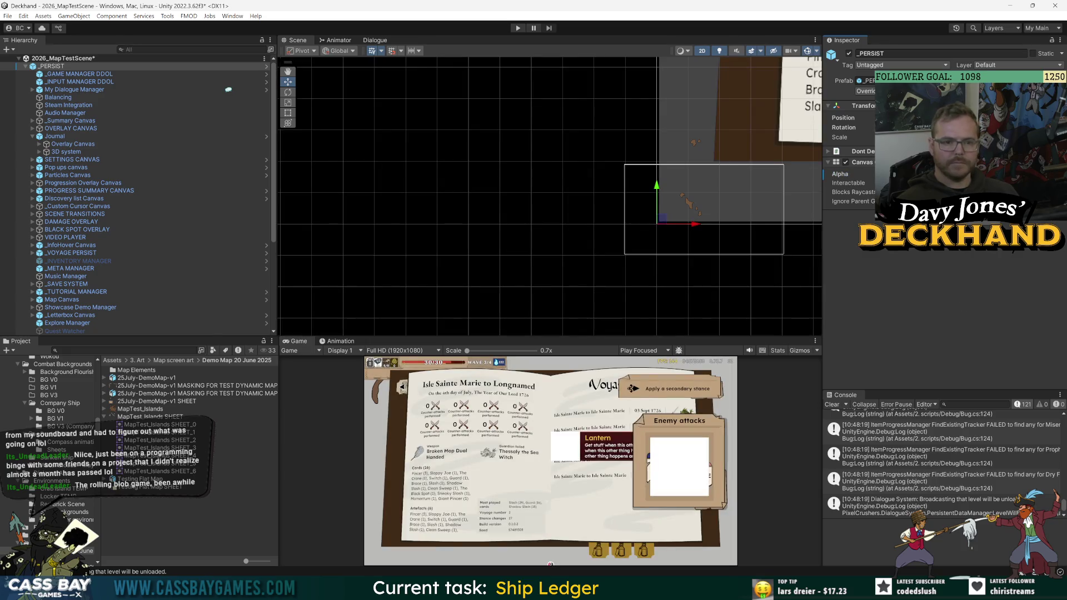
pyautogui.hotkey('ctrl', 'z')
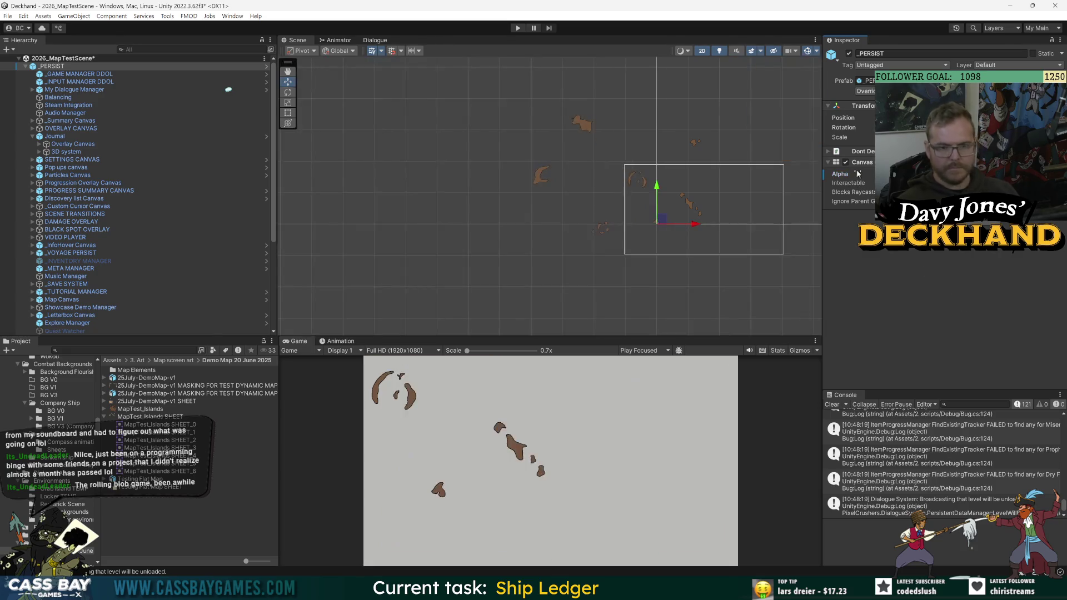
pyautogui.click(846, 163)
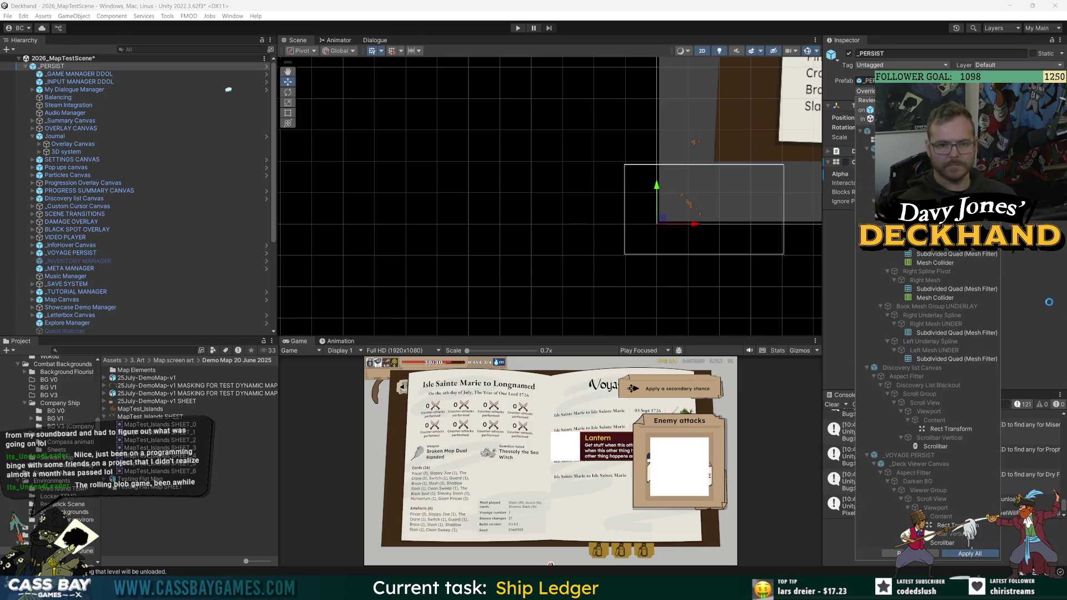
pyautogui.click(846, 162)
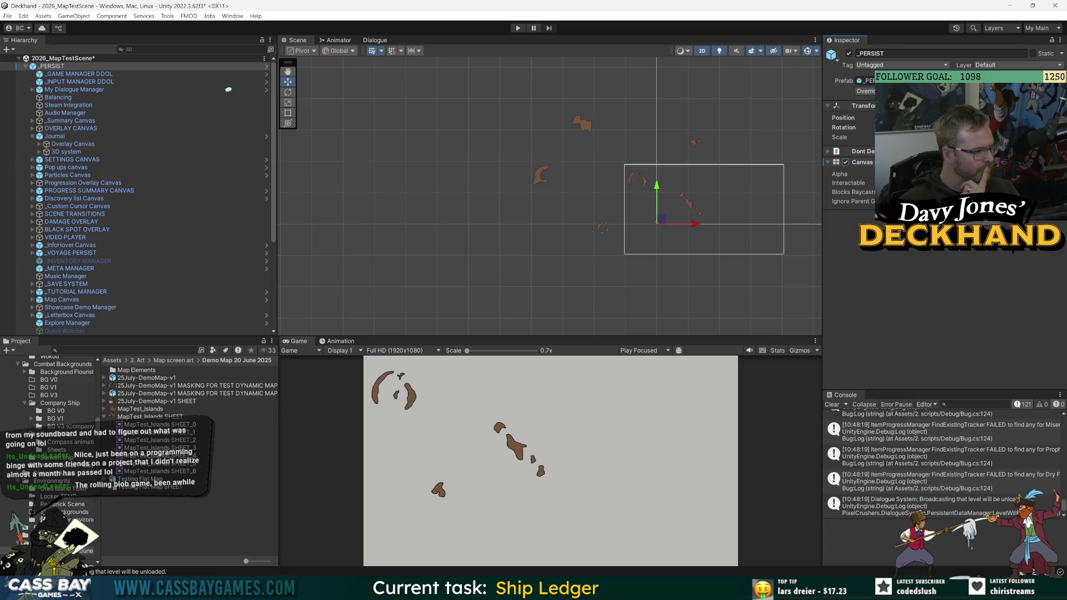
pyautogui.click(23, 16)
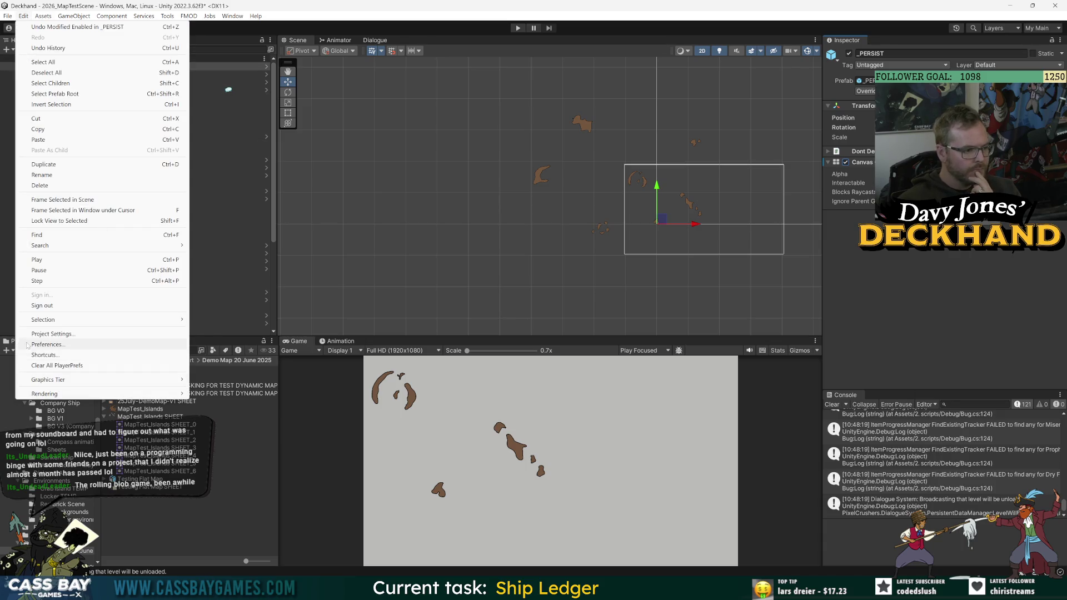
# Name User Layer 10 'FlatMap' in Project Settings > Tags and Layers.
pyautogui.click(51, 333)
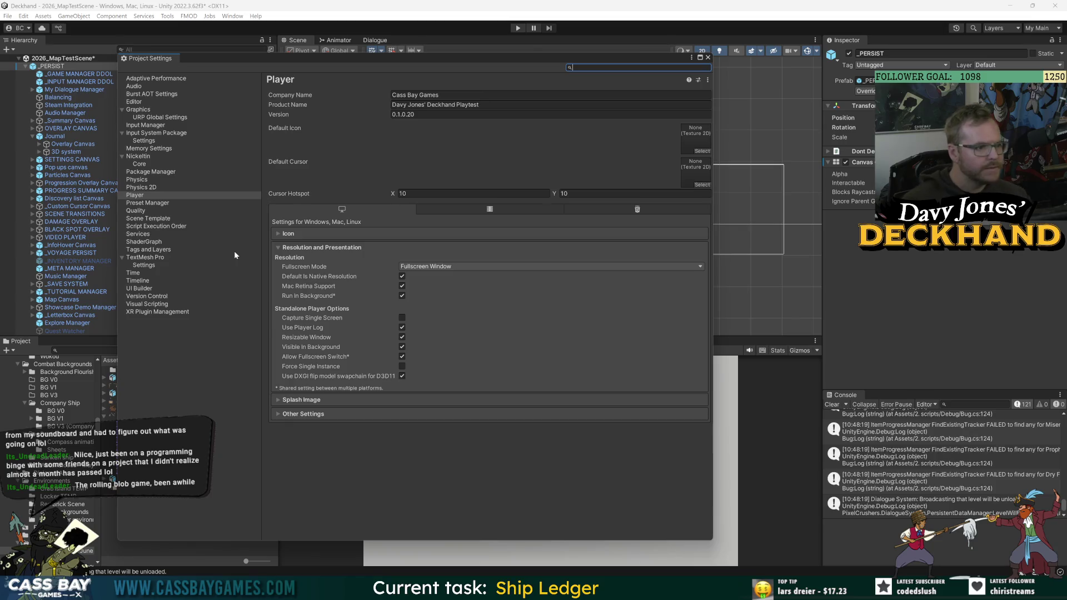
pyautogui.click(151, 251)
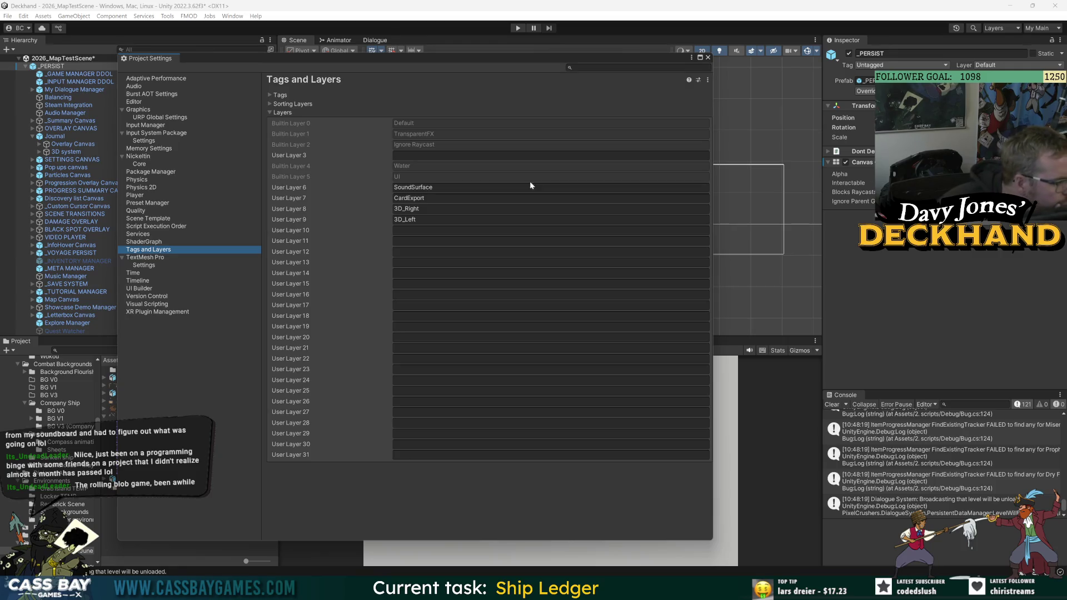
pyautogui.click(529, 230)
pyautogui.write('FlatMap')
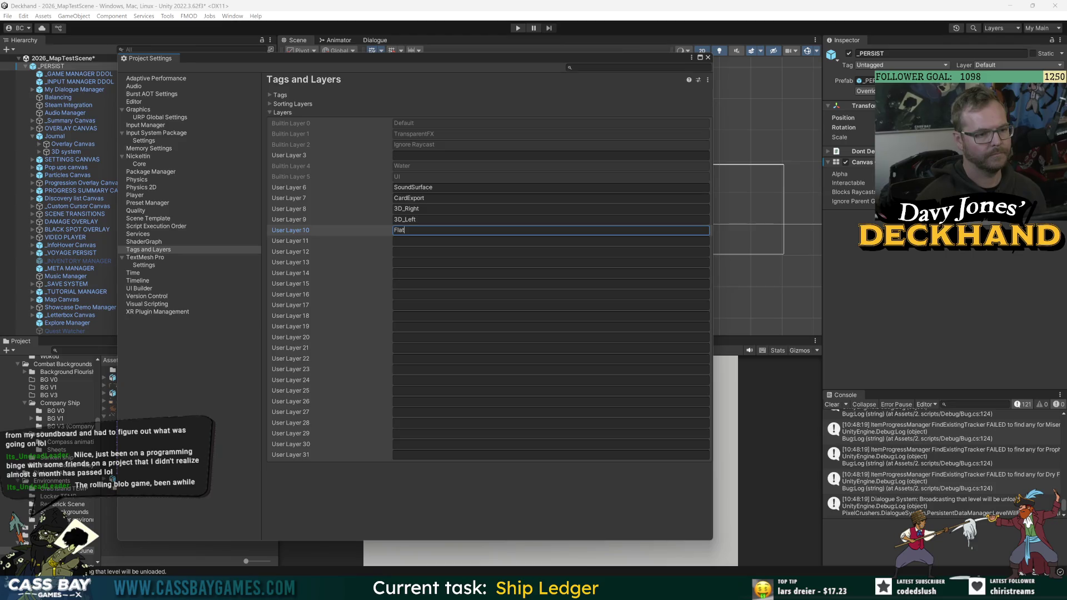
pyautogui.press('Return')
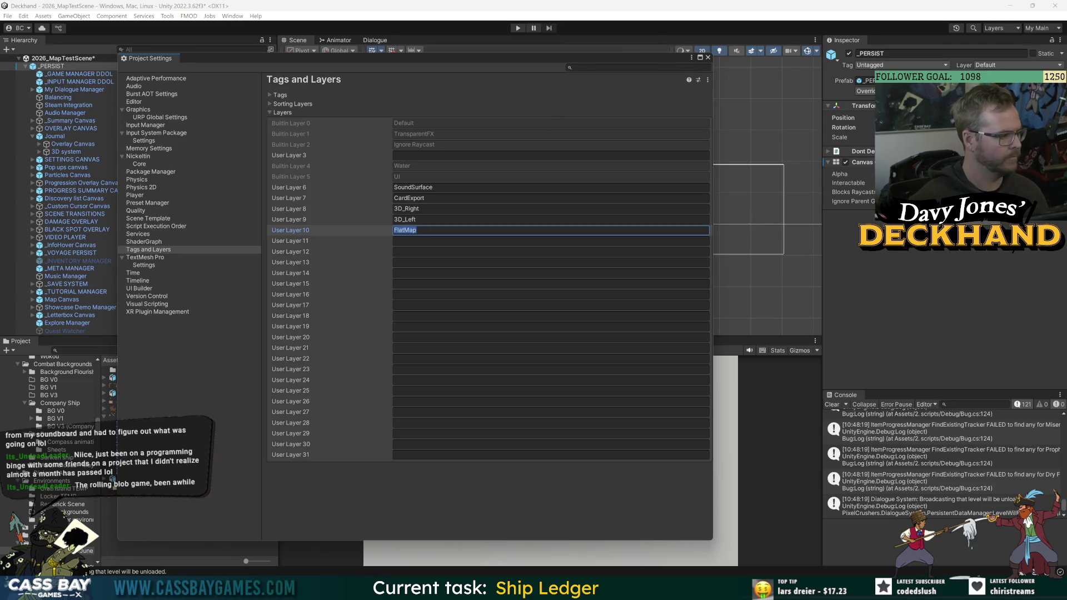
pyautogui.click(707, 57)
# Collapse _PERSIST and select the Flat World Map object.
pyautogui.click(25, 66)
pyautogui.click(63, 183)
pyautogui.click(58, 74)
pyautogui.click(1037, 310)
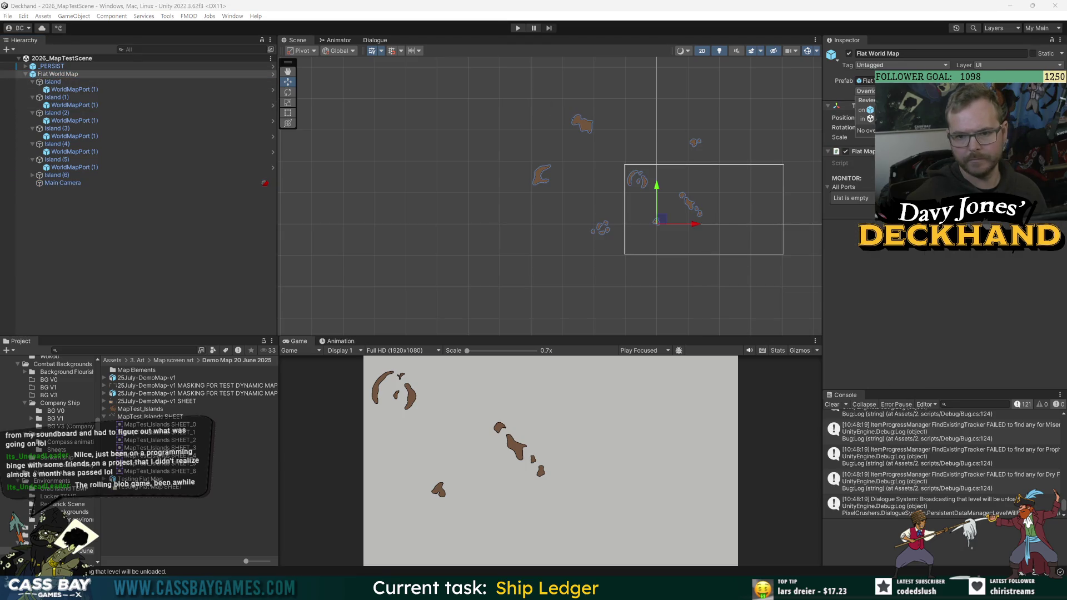
# Set Flat World Map's Layer to FlatMap, choosing to change all children too.
pyautogui.click(273, 74)
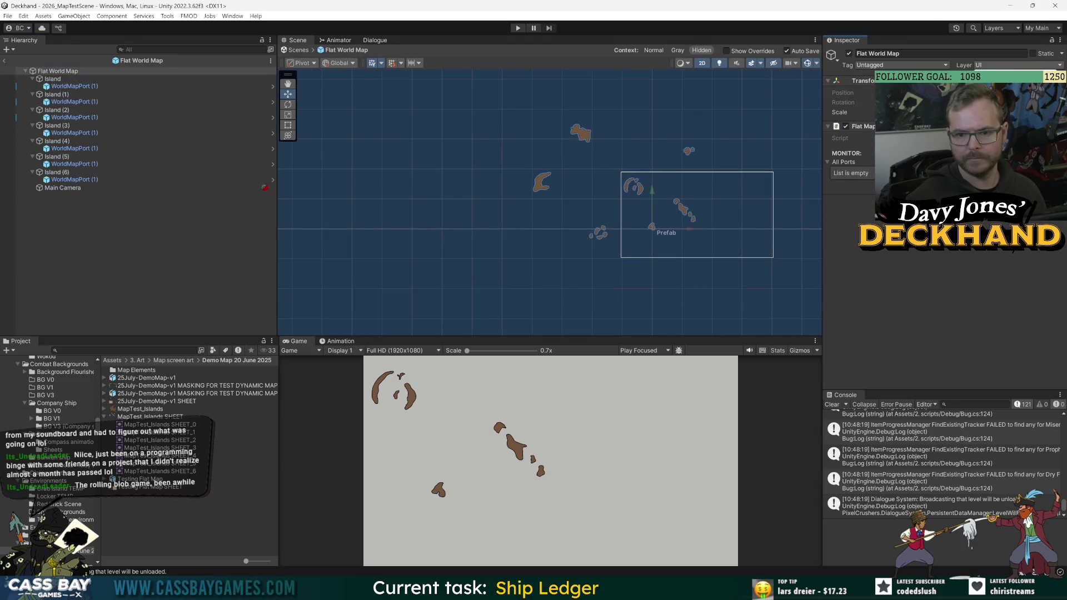
pyautogui.click(492, 306)
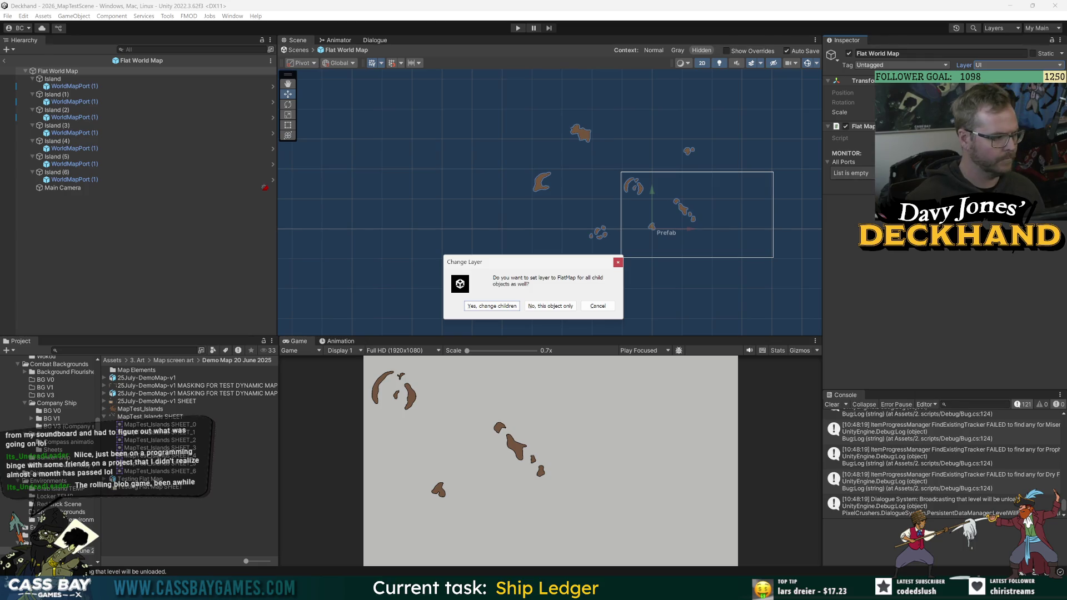
pyautogui.click(492, 305)
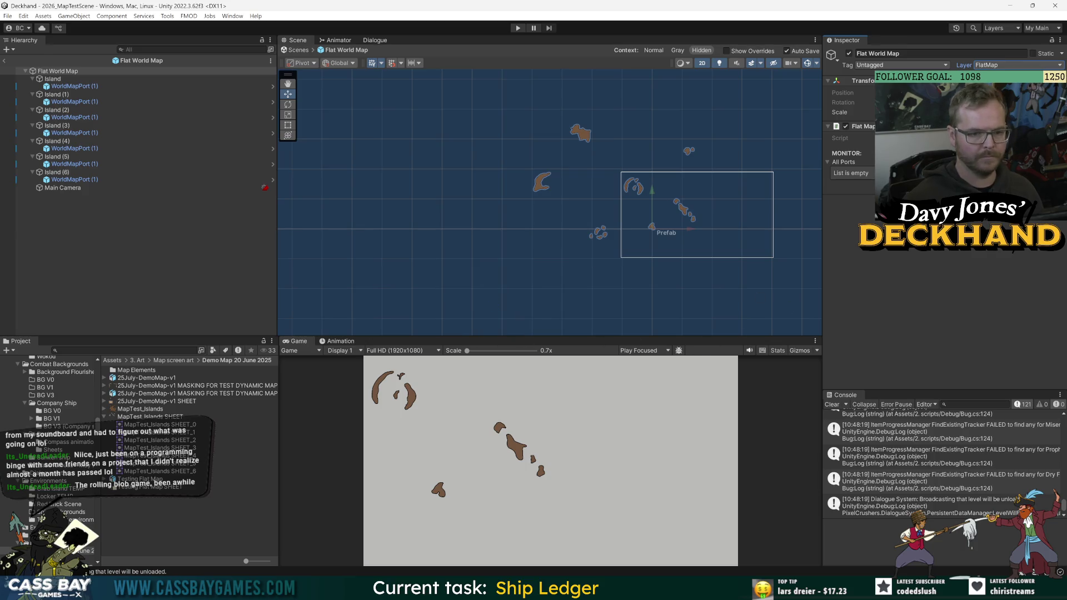
pyautogui.click(221, 270)
# Check the WorldMapPort prefab, Island (1)'s port and the Main Camera on FlatMap.
pyautogui.click(62, 180)
pyautogui.click(272, 180)
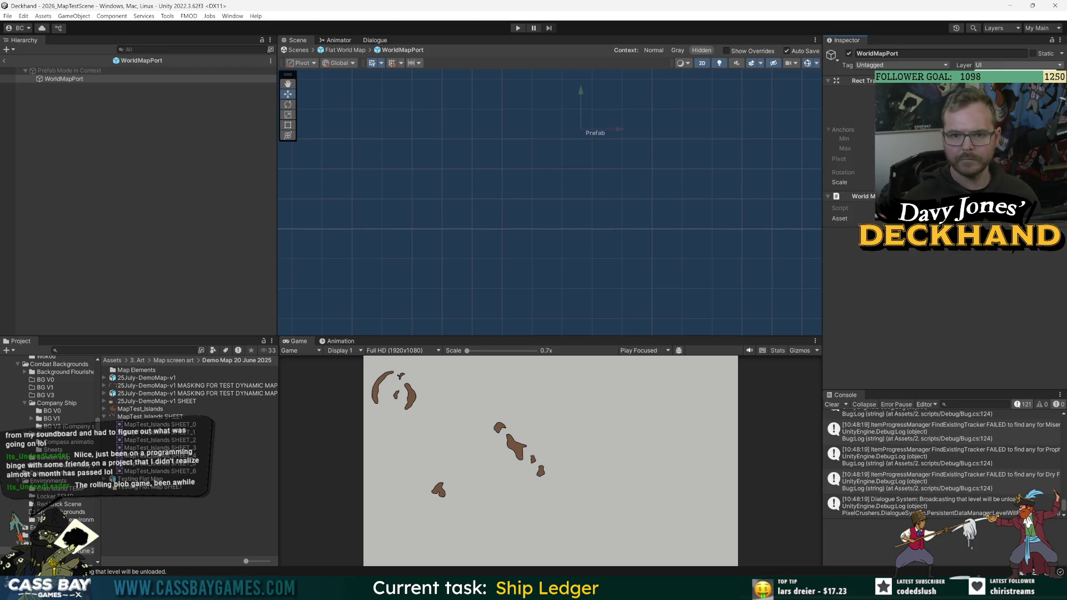
pyautogui.click(11, 60)
pyautogui.click(74, 95)
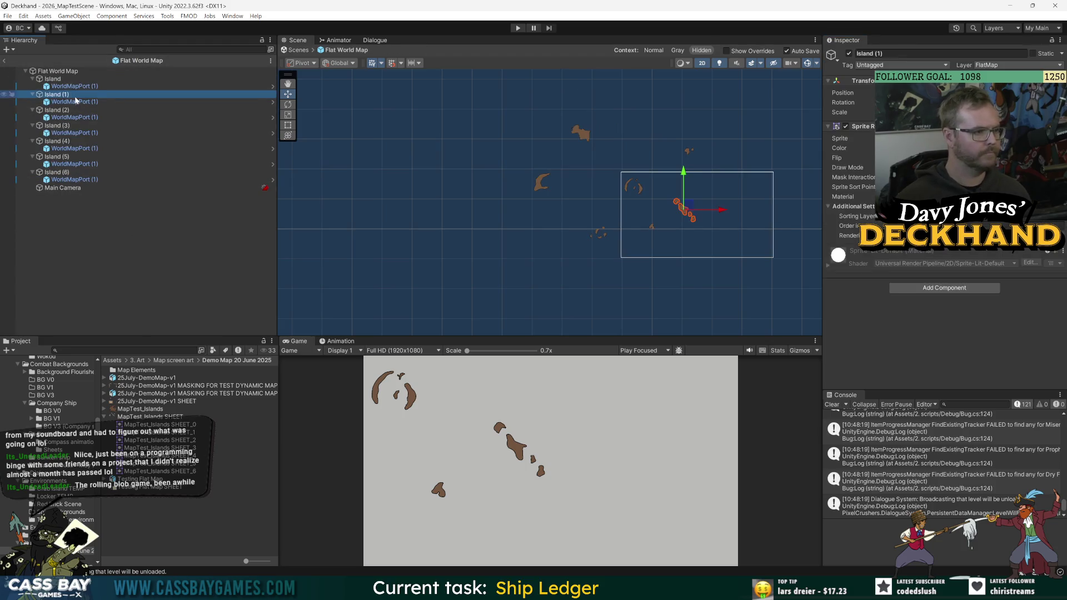
pyautogui.click(76, 101)
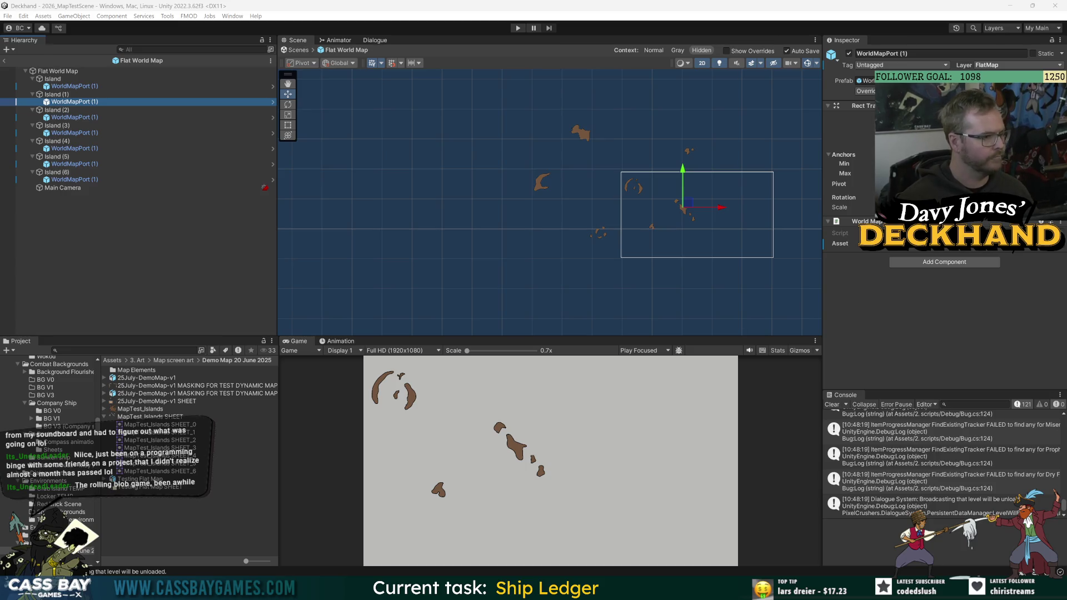
pyautogui.click(55, 187)
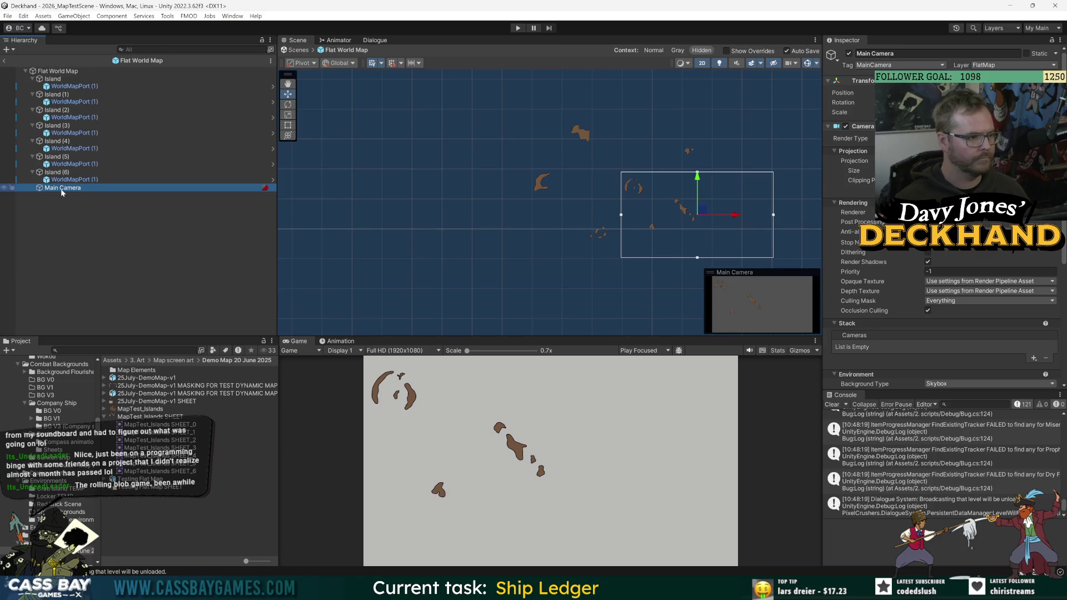
# Rename Main Camera to 'Capture Camera' in the Hierarchy.
pyautogui.press('F2')
pyautogui.write('Ca')
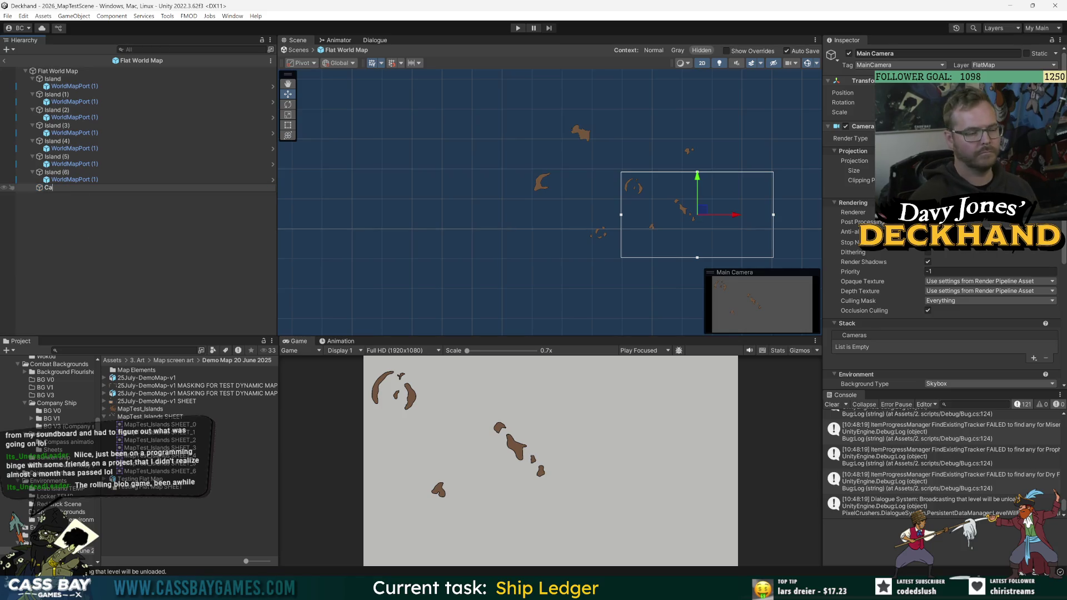
pyautogui.write('pture Camera')
pyautogui.press('Return')
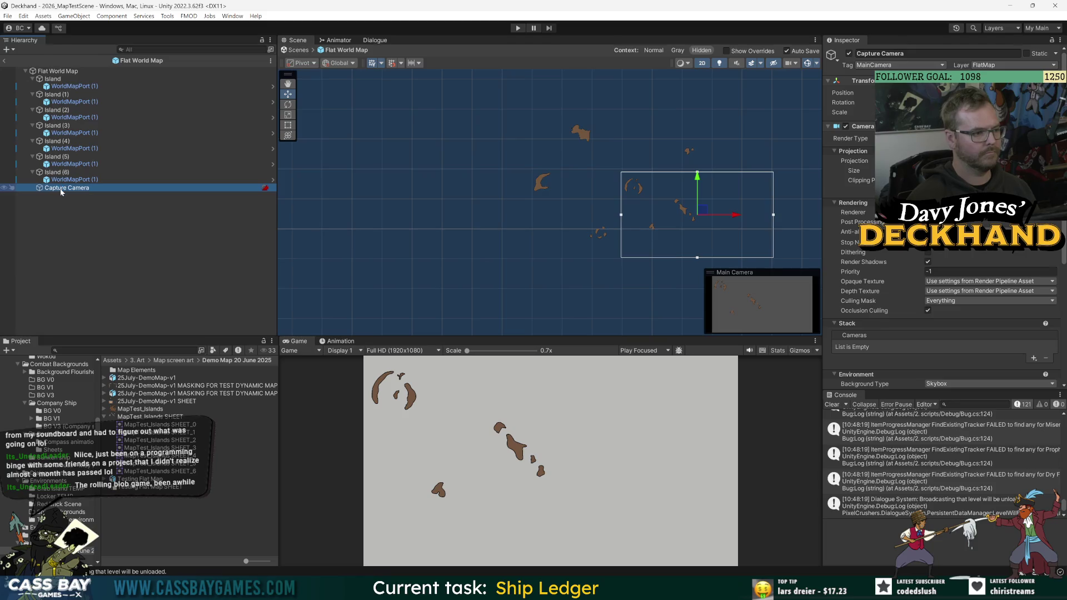
# Move the Capture Camera up and to the left over the islands in the Scene view.
pyautogui.click(165, 250)
pyautogui.click(90, 188)
pyautogui.moveTo(699, 214)
pyautogui.mouseDown()
pyautogui.moveTo(593, 173)
pyautogui.moveTo(606, 202)
pyautogui.moveTo(549, 185)
pyautogui.moveTo(571, 161)
pyautogui.moveTo(624, 176)
pyautogui.moveTo(641, 198)
pyautogui.moveTo(681, 200)
pyautogui.mouseUp()
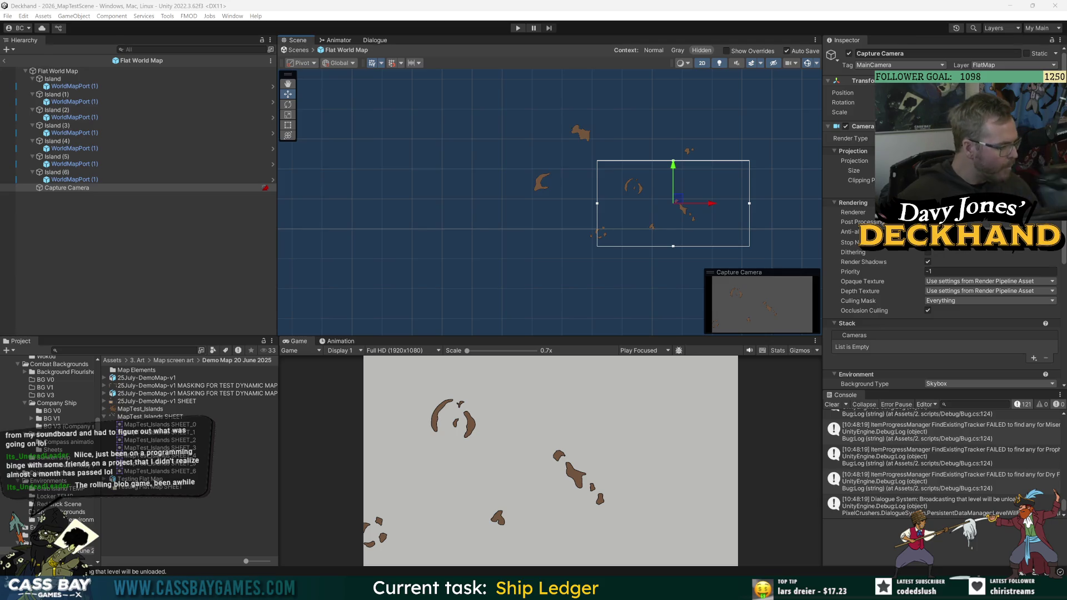
pyautogui.scroll(10, 92, 364)
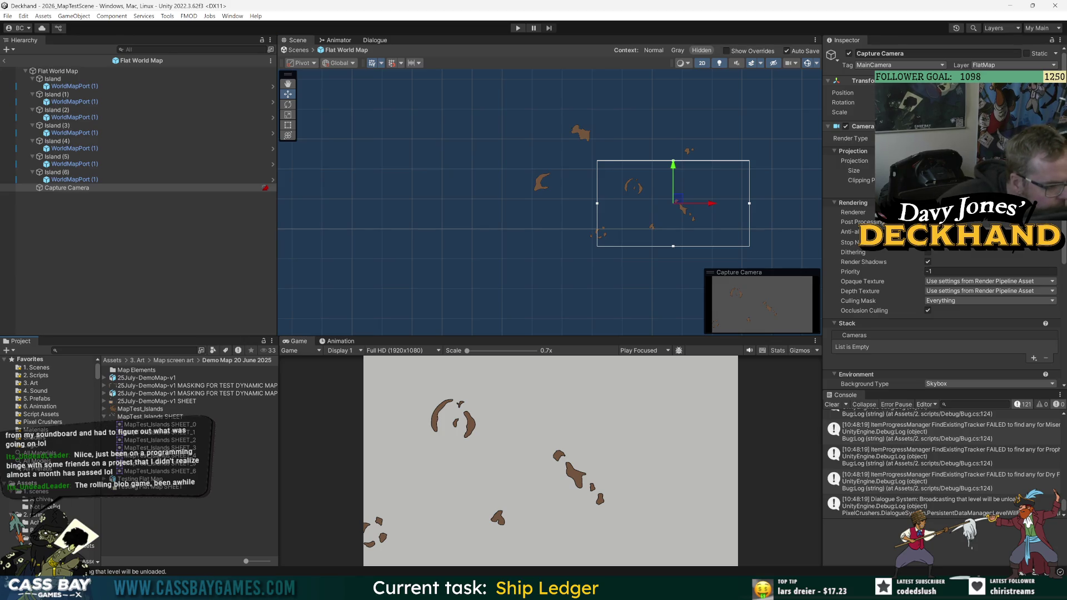
# Create a new render texture named MapContentRT in Assets/Render Textures.
pyautogui.click(33, 484)
pyautogui.scroll(-5, 176, 476)
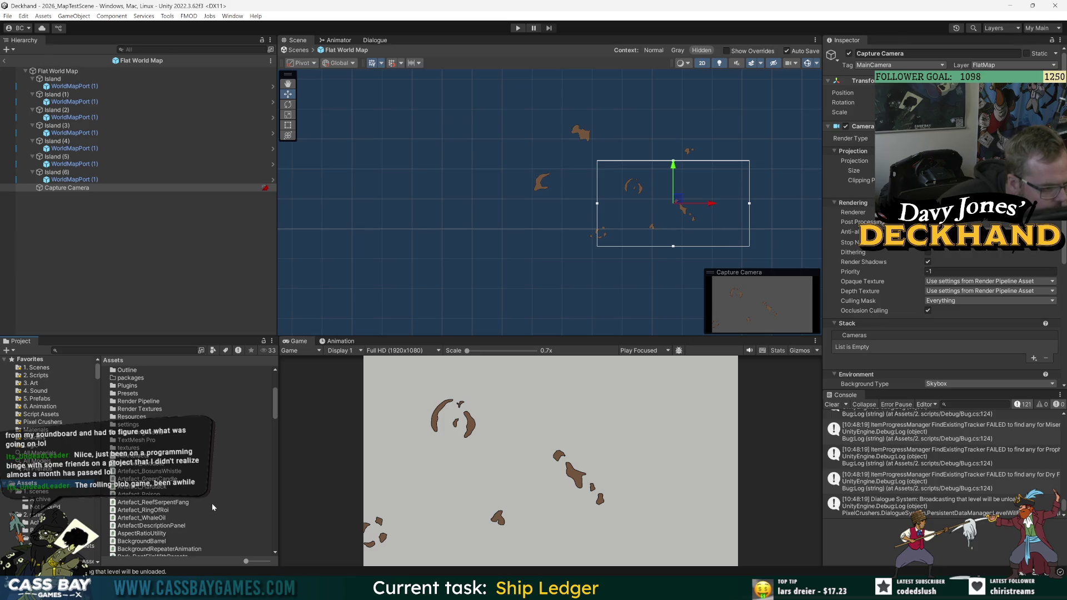
pyautogui.doubleClick(139, 409)
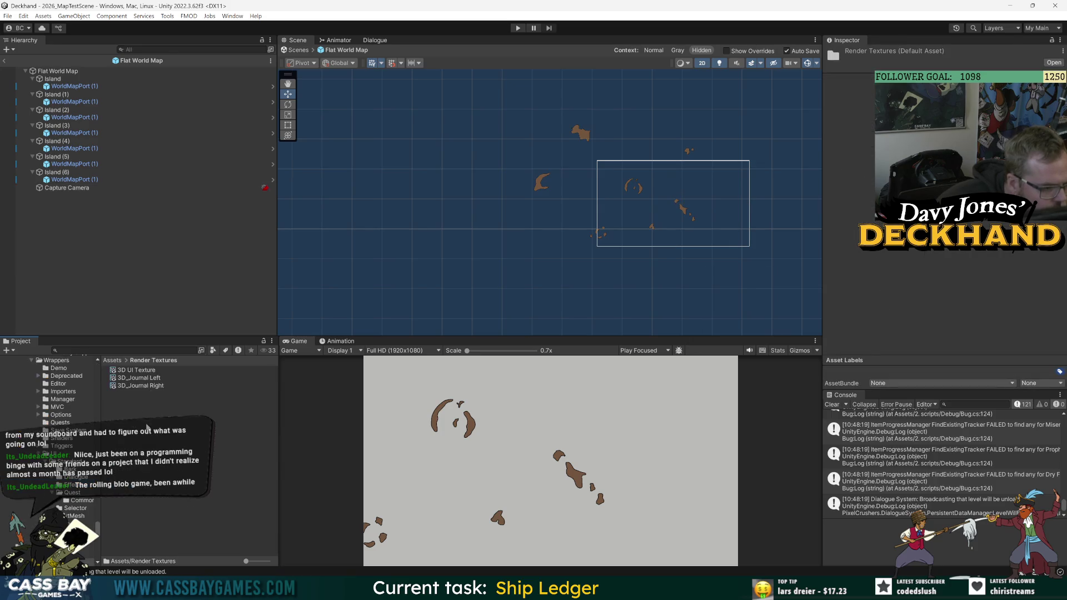
pyautogui.rightClick(148, 426)
pyautogui.moveTo(191, 140)
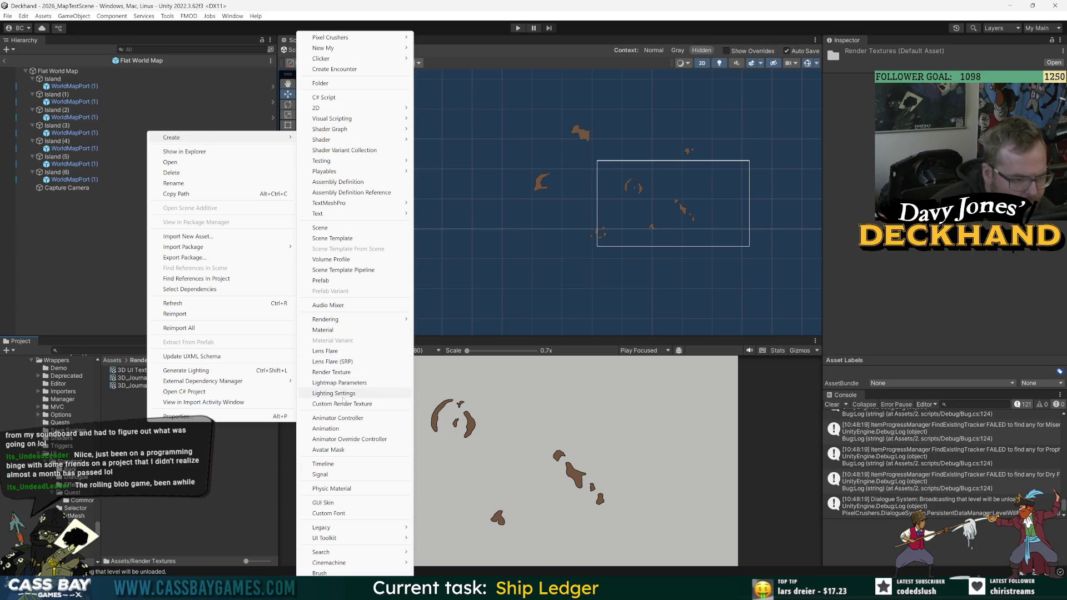
pyautogui.click(341, 373)
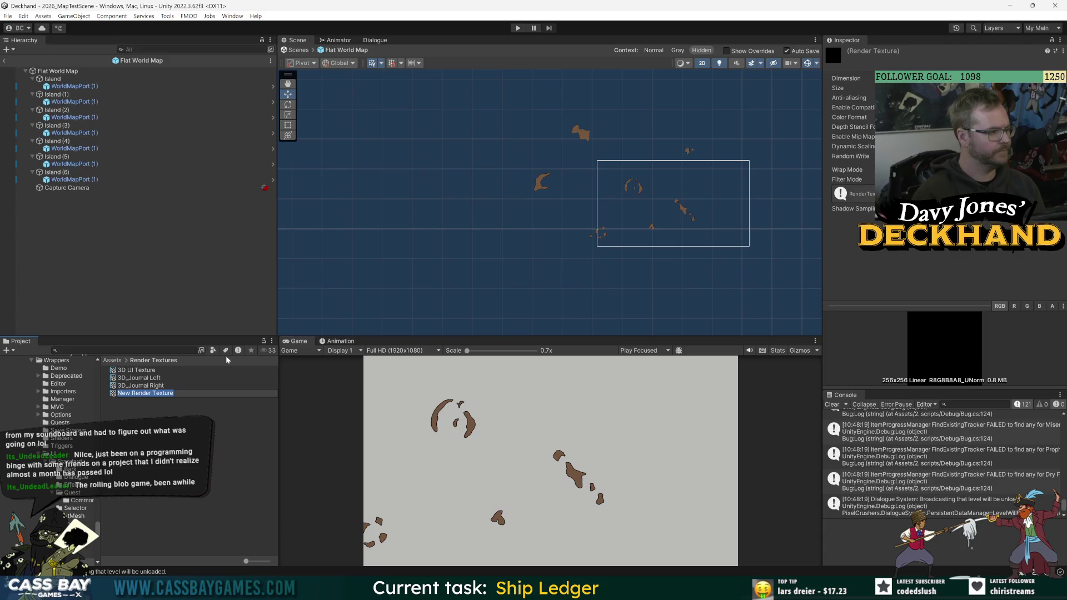
pyautogui.write('MapContentRT')
pyautogui.press('Return')
# Set MapContentRT's size to 2048x2048.
pyautogui.click(170, 447)
pyautogui.click(134, 393)
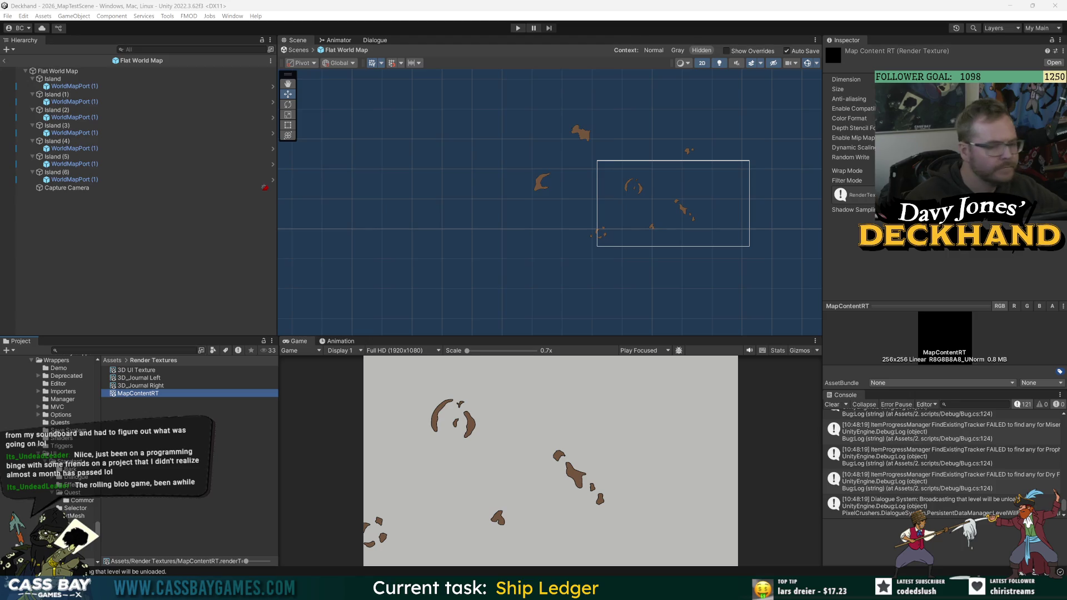
pyautogui.click(934, 89)
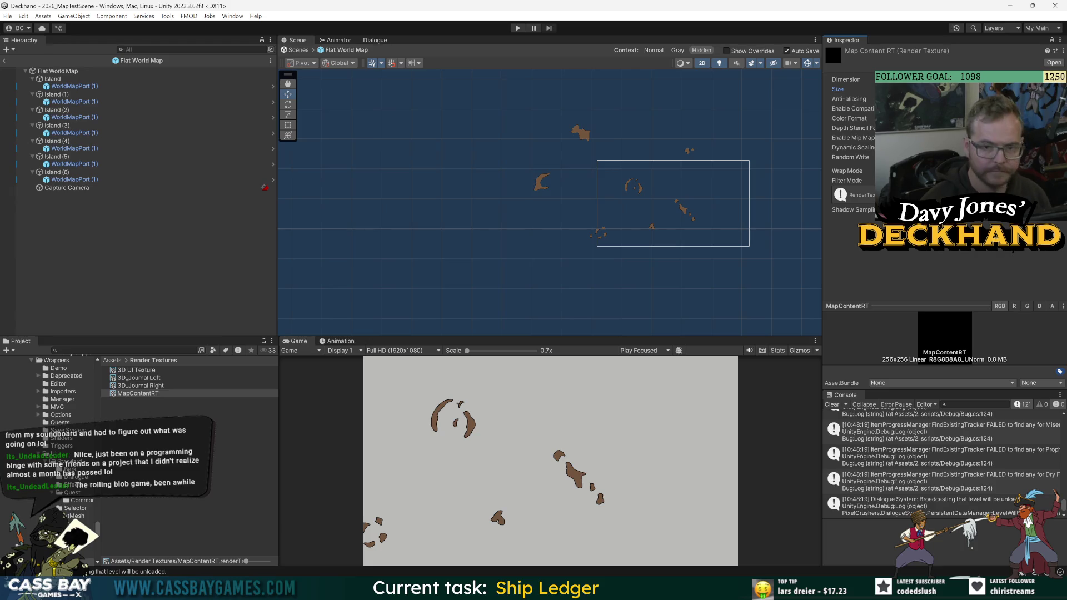
pyautogui.press('Return')
pyautogui.press('Return')
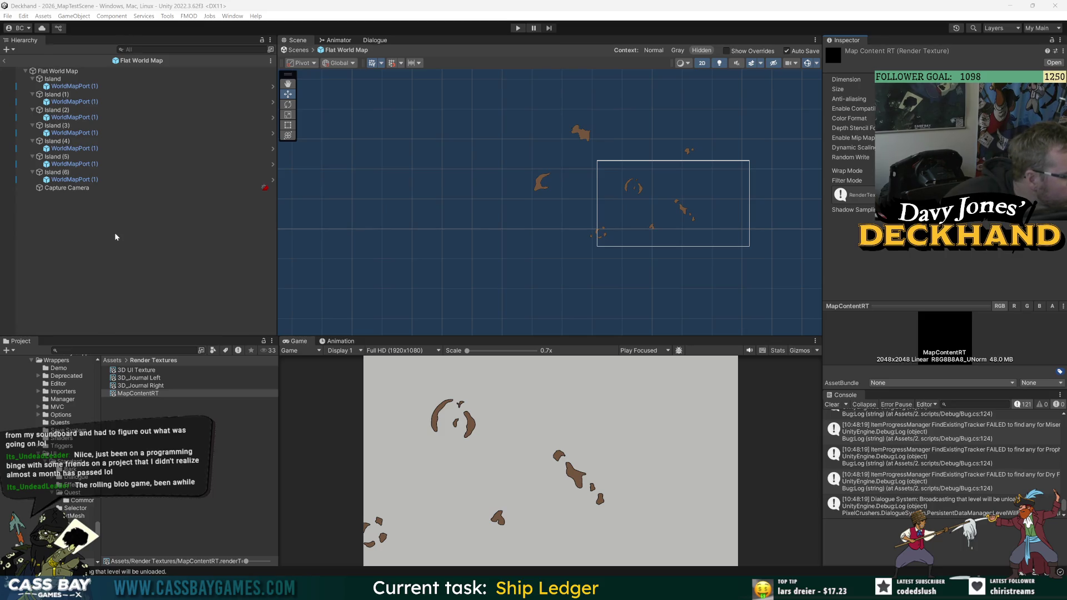
pyautogui.rightClick(57, 71)
# Create an empty child GameObject under Flat World Map and name it Islands.
pyautogui.click(90, 214)
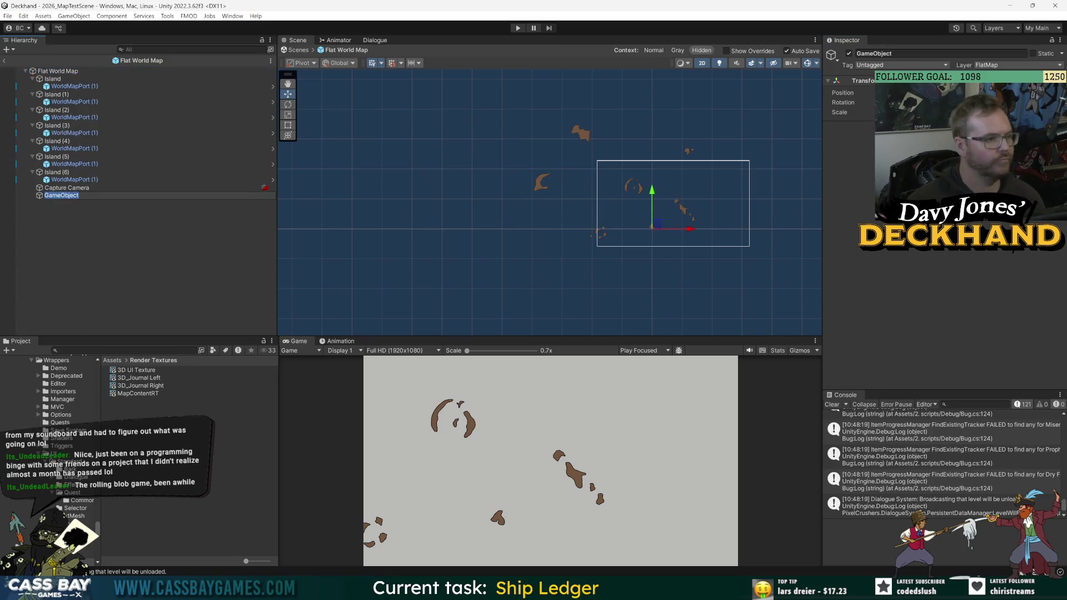
pyautogui.press('BackSpace')
pyautogui.write('lands')
pyautogui.press('Return')
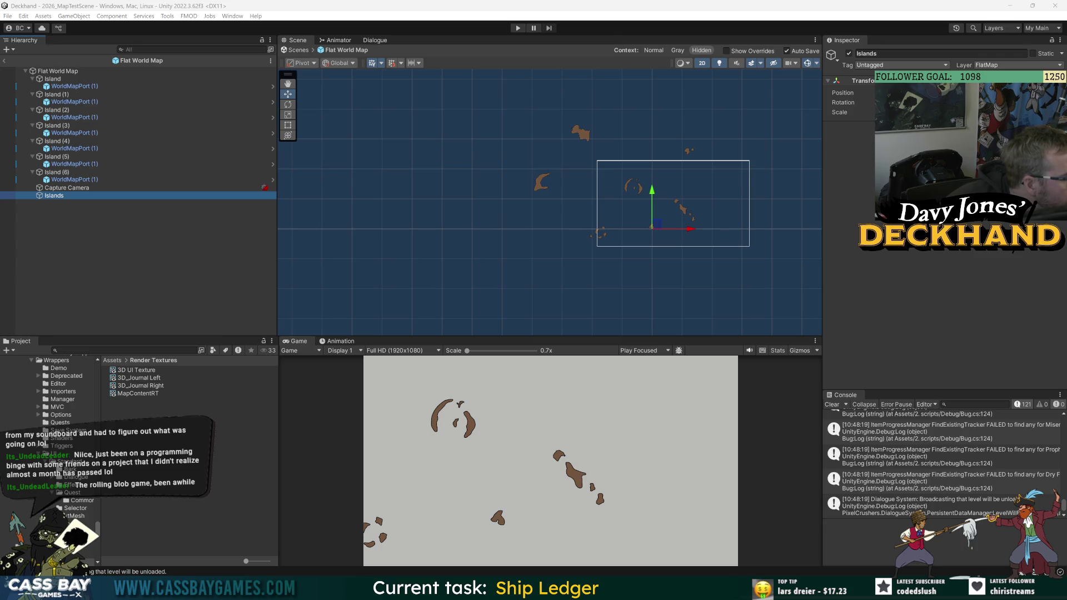
pyautogui.click(53, 71)
# Collapse the seven Island entries and add another empty child of Flat World Map named Islands.
pyautogui.click(31, 79)
pyautogui.click(32, 87)
pyautogui.click(32, 94)
pyautogui.click(32, 102)
pyautogui.click(32, 110)
pyautogui.click(32, 118)
pyautogui.click(33, 125)
pyautogui.rightClick(51, 71)
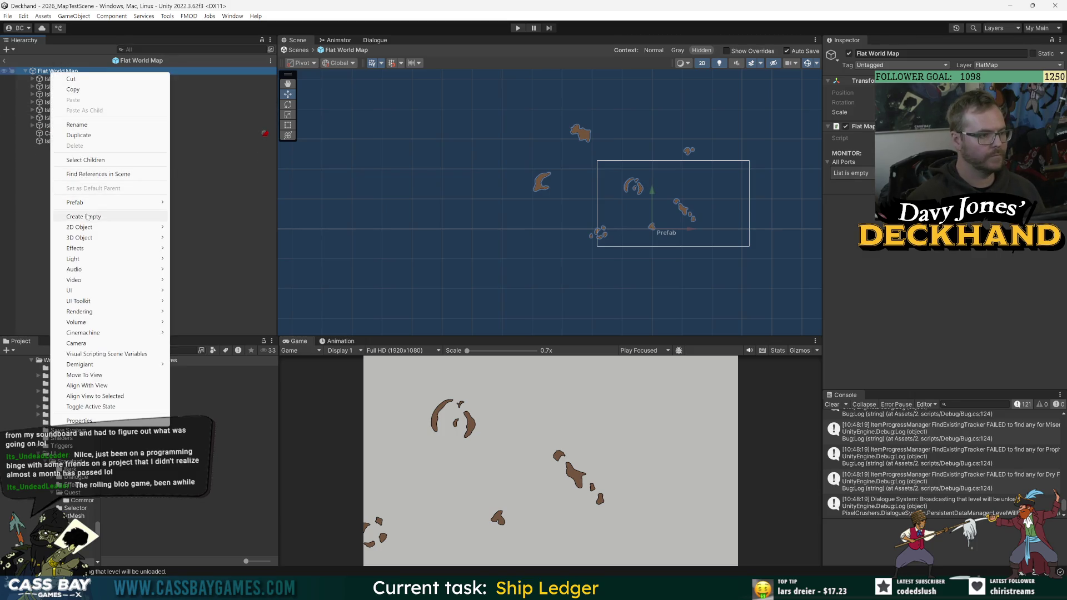
pyautogui.click(86, 217)
pyautogui.write('Isalnds')
pyautogui.press('BackSpace')
pyautogui.press('BackSpace')
pyautogui.press('BackSpace')
pyautogui.write('slands')
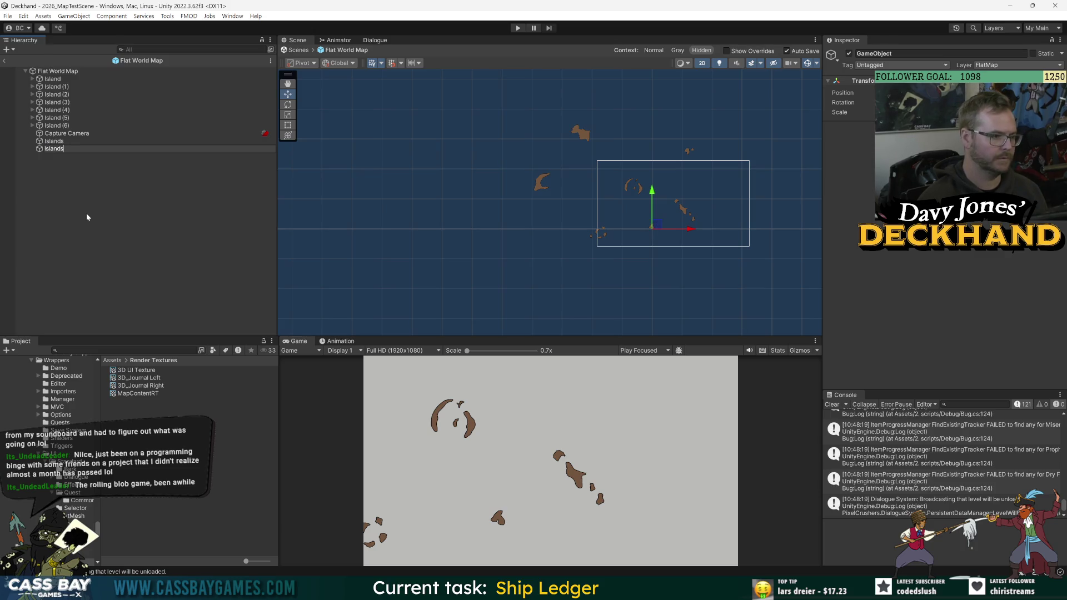
pyautogui.press('Return')
# Move Island through Island (6) under Islands, deleting the duplicate Islands object.
pyautogui.click(53, 79)
pyautogui.keyDown('shift'); pyautogui.click(56, 125); pyautogui.keyUp('shift')
pyautogui.moveTo(52, 88)
pyautogui.mouseDown()
pyautogui.moveTo(85, 162)
pyautogui.moveTo(54, 150)
pyautogui.mouseUp()
pyautogui.click(56, 151)
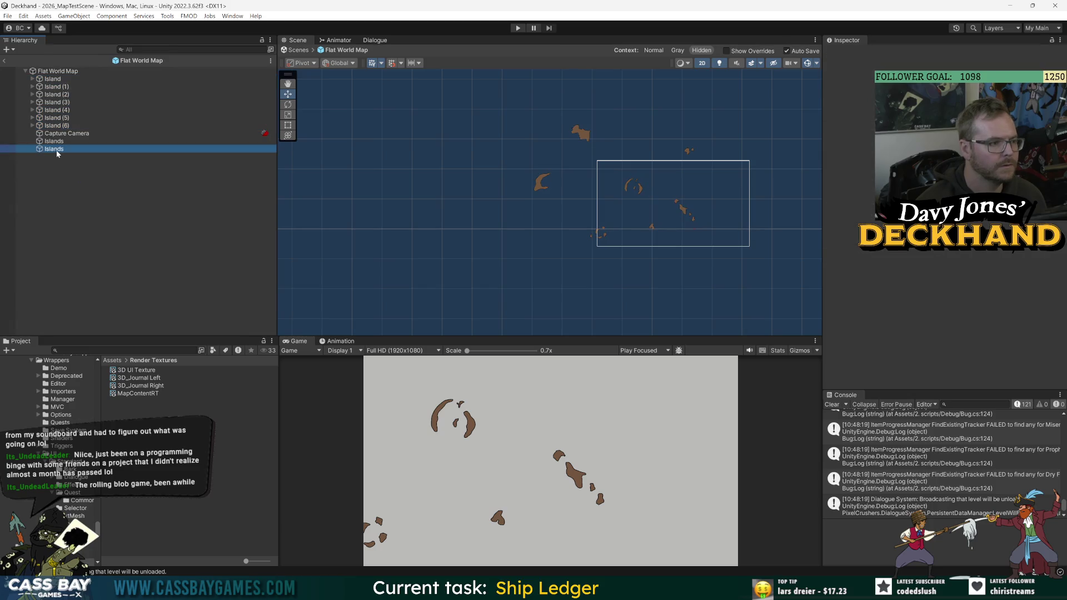
pyautogui.press('Delete')
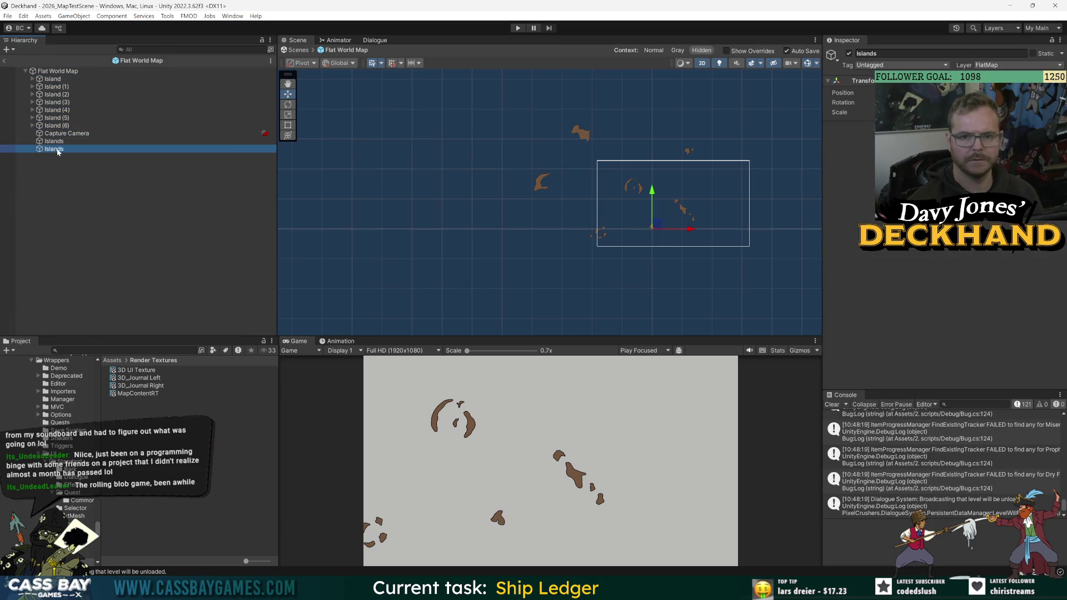
pyautogui.click(53, 79)
pyautogui.keyDown('shift'); pyautogui.click(57, 126); pyautogui.keyUp('shift')
pyautogui.moveTo(55, 85)
pyautogui.mouseDown()
pyautogui.moveTo(89, 157)
pyautogui.moveTo(54, 142)
pyautogui.mouseUp()
pyautogui.click(32, 87)
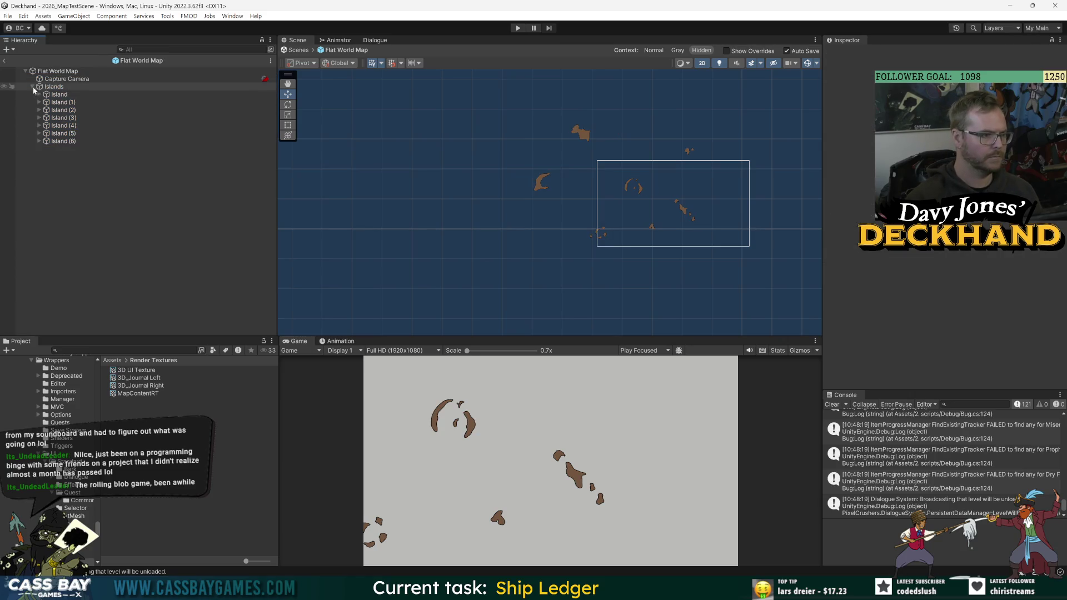
# Create an empty Master Mover under Flat World Map and nest Islands inside it.
pyautogui.rightClick(55, 73)
pyautogui.click(93, 216)
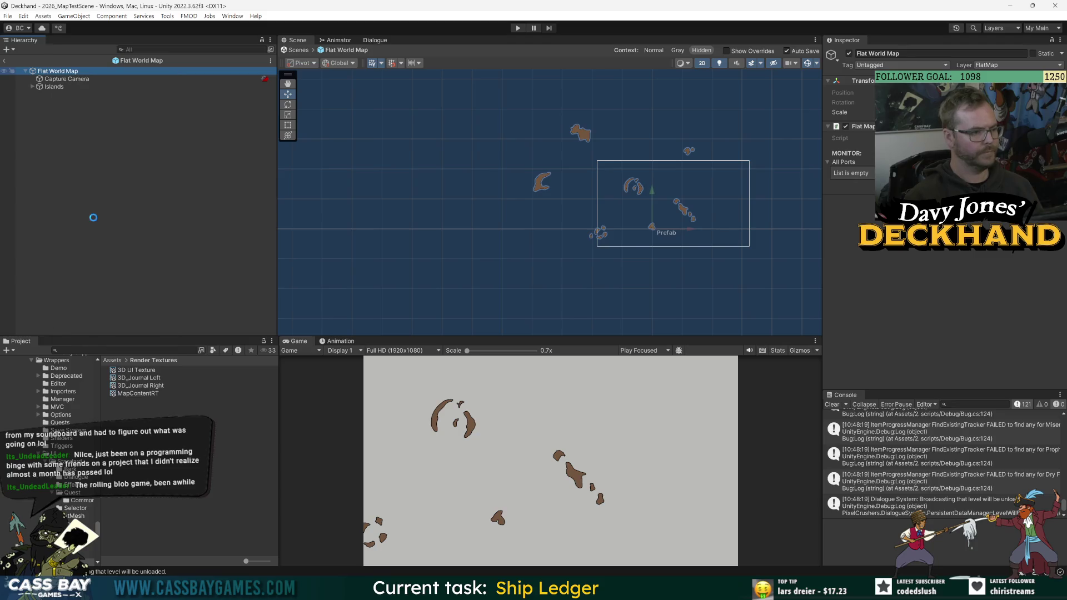
pyautogui.write('Master Mover')
pyautogui.press('Return')
pyautogui.moveTo(54, 87); pyautogui.dragTo(64, 96)
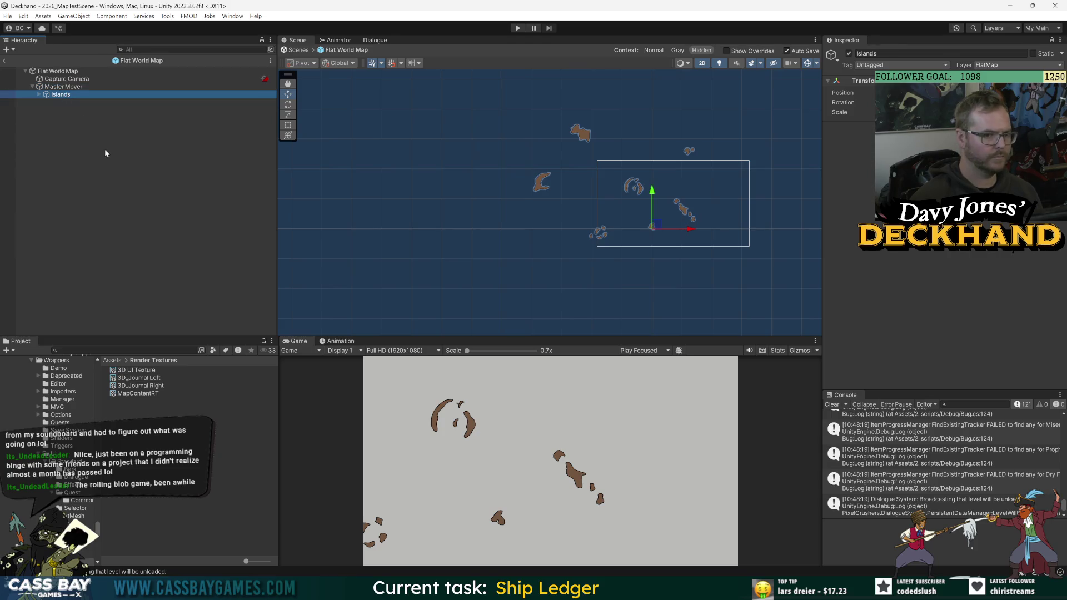
pyautogui.click(60, 82)
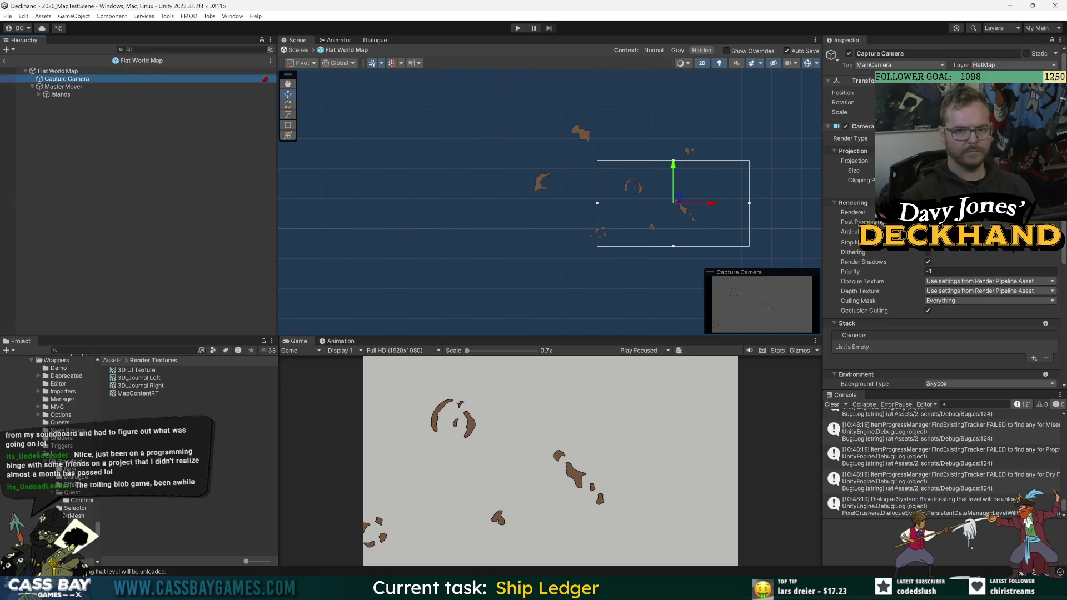
# Drag Master Mover down and right to shift the islands, then check the camera's framing.
pyautogui.click(62, 86)
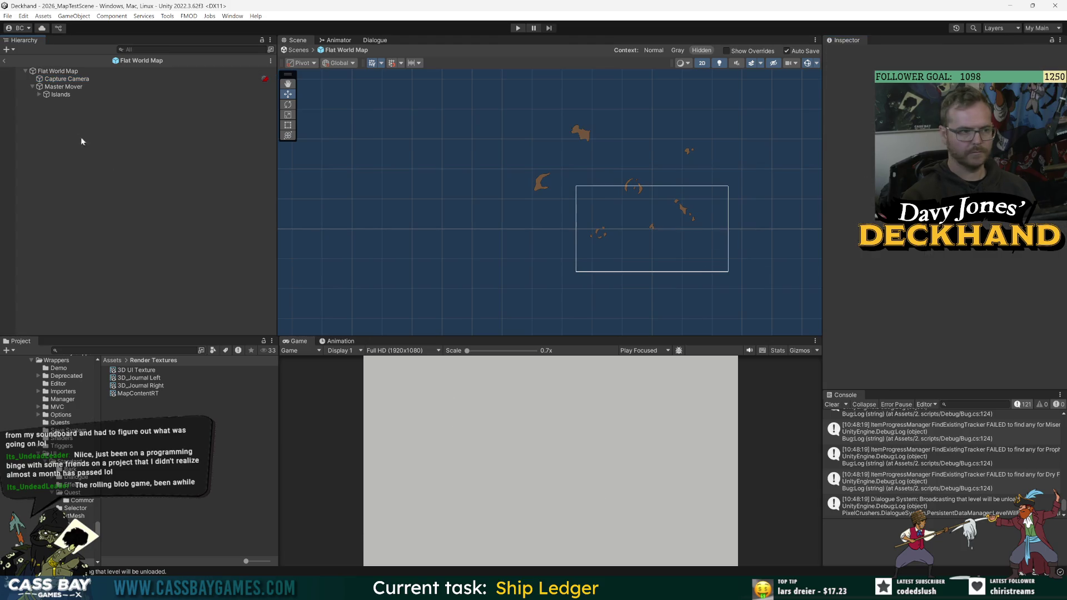
pyautogui.moveTo(667, 229)
pyautogui.mouseDown()
pyautogui.moveTo(699, 272)
pyautogui.moveTo(694, 294)
pyautogui.mouseUp()
pyautogui.click(128, 93)
pyautogui.click(67, 79)
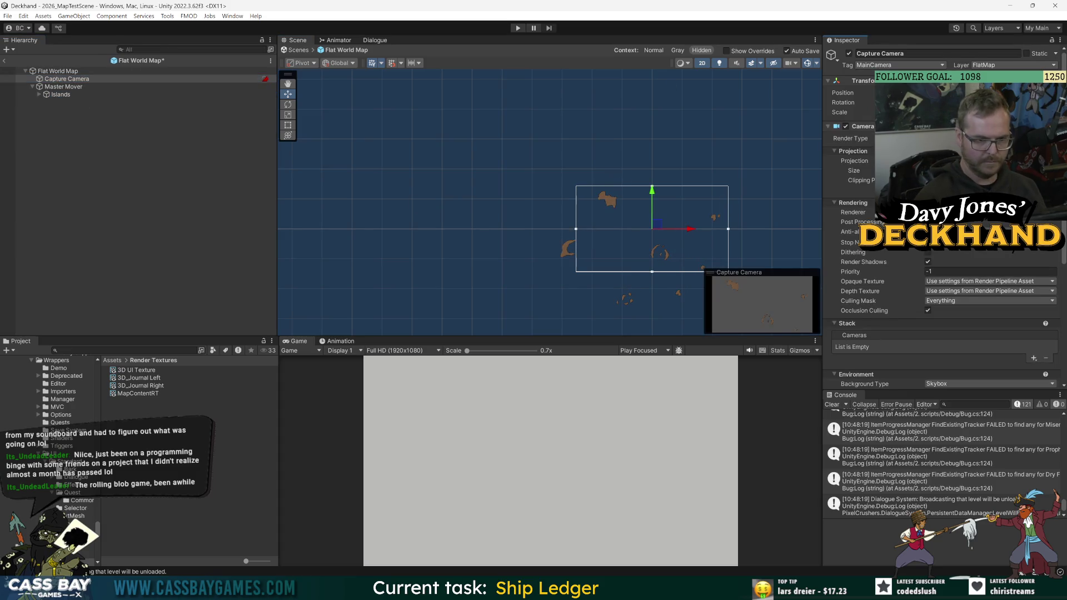
pyautogui.click(248, 138)
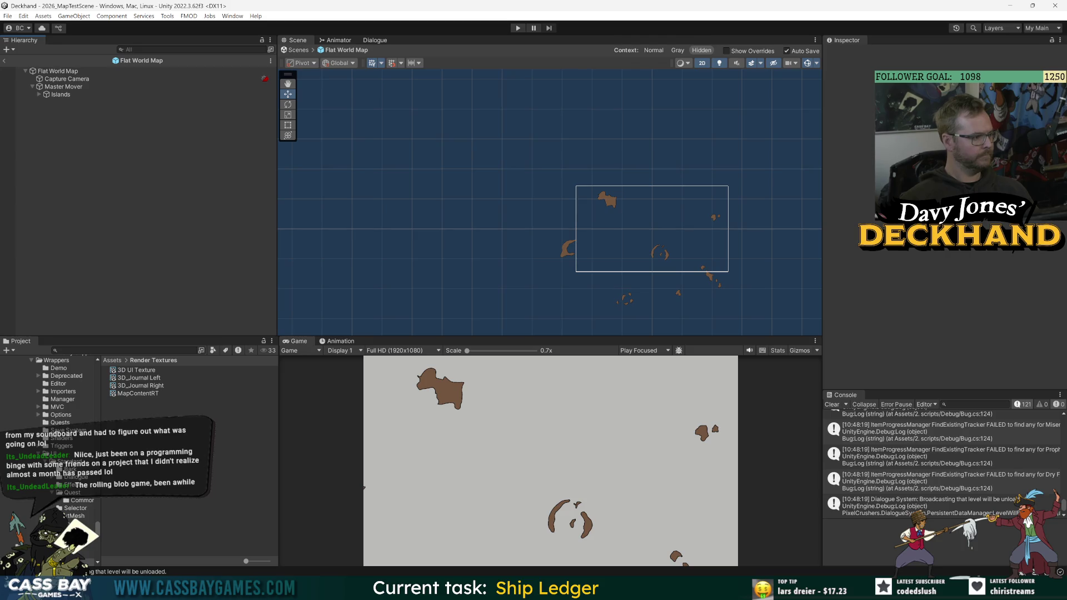
pyautogui.click(67, 87)
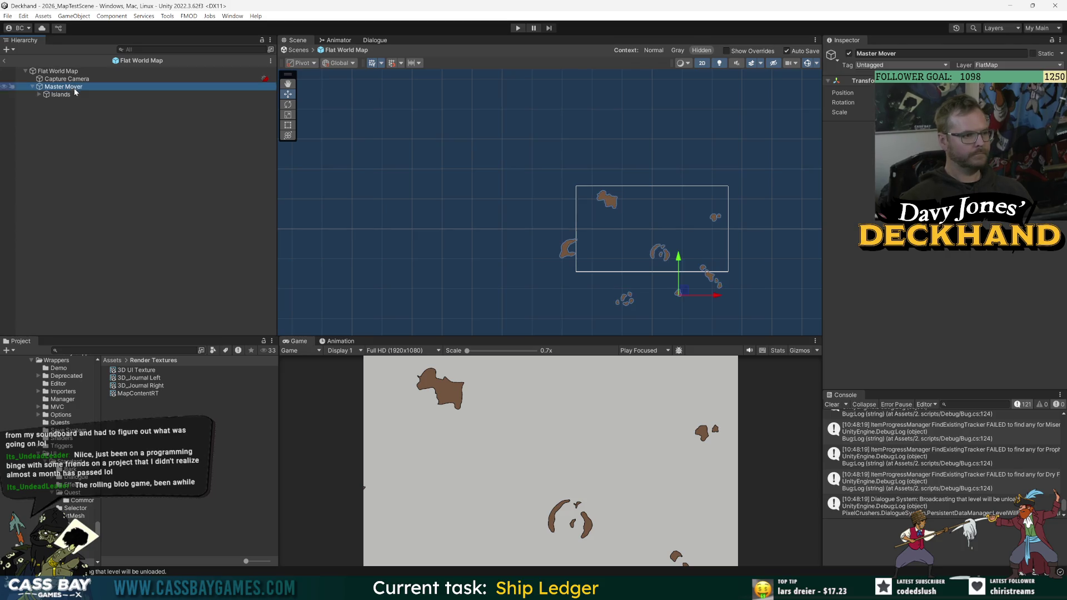
pyautogui.click(110, 152)
# Nudge Master Mover up, then down-left, and save the prefab with Ctrl+S.
pyautogui.click(64, 87)
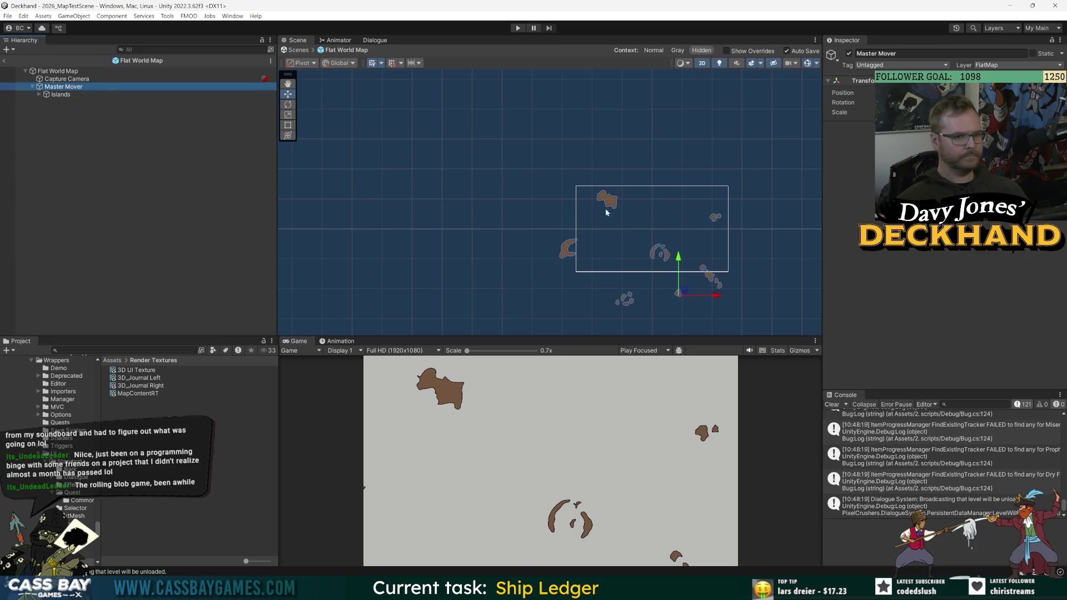
pyautogui.moveTo(683, 292)
pyautogui.mouseDown()
pyautogui.moveTo(679, 215)
pyautogui.moveTo(611, 201)
pyautogui.moveTo(607, 262)
pyautogui.moveTo(650, 248)
pyautogui.moveTo(705, 268)
pyautogui.moveTo(744, 244)
pyautogui.mouseUp()
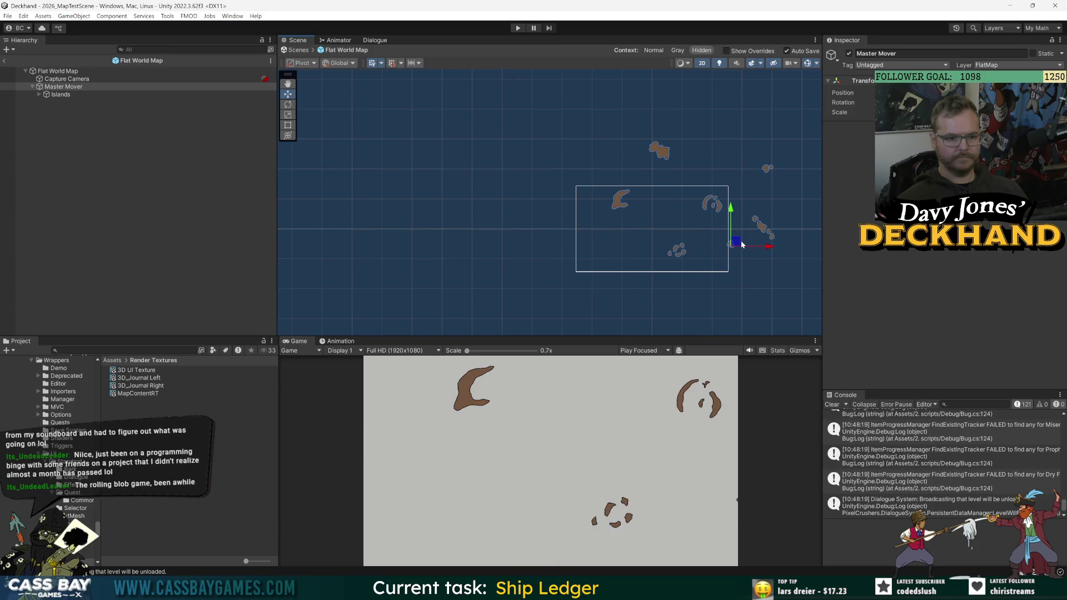
pyautogui.click(30, 251)
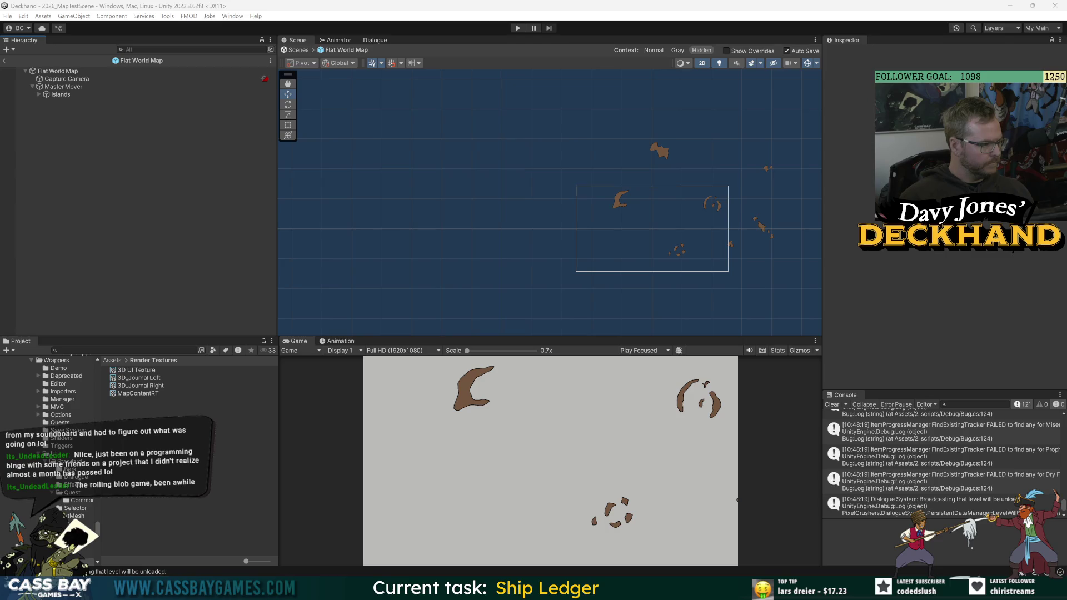
pyautogui.click(63, 79)
pyautogui.click(68, 87)
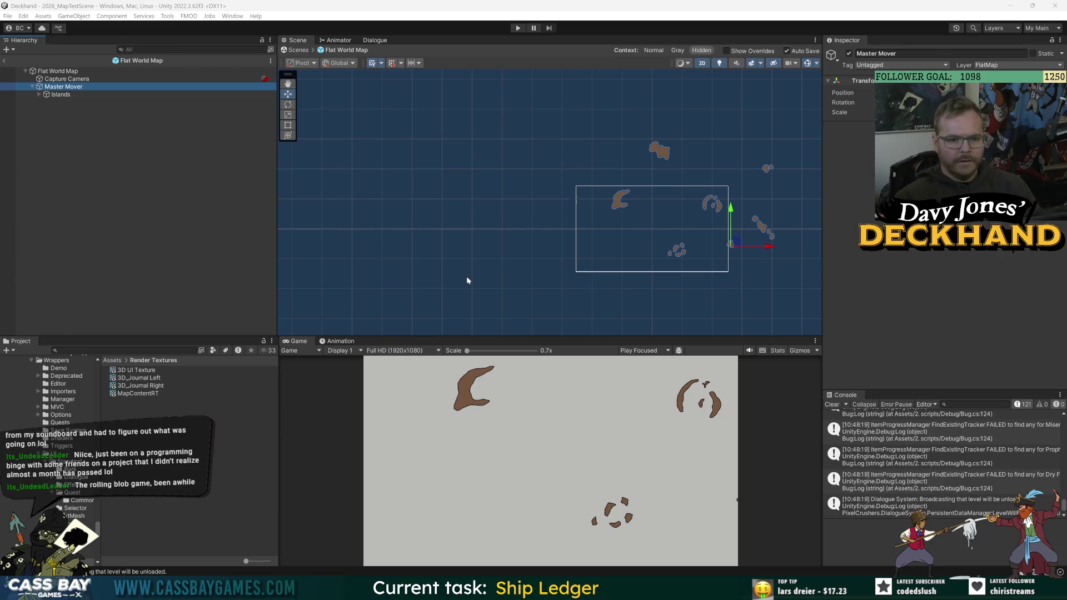
pyautogui.moveTo(737, 246)
pyautogui.mouseDown()
pyautogui.moveTo(730, 259)
pyautogui.moveTo(683, 265)
pyautogui.moveTo(679, 256)
pyautogui.moveTo(641, 254)
pyautogui.moveTo(627, 225)
pyautogui.moveTo(675, 224)
pyautogui.moveTo(688, 289)
pyautogui.moveTo(688, 258)
pyautogui.mouseUp()
pyautogui.hotkey('ctrl', 's')
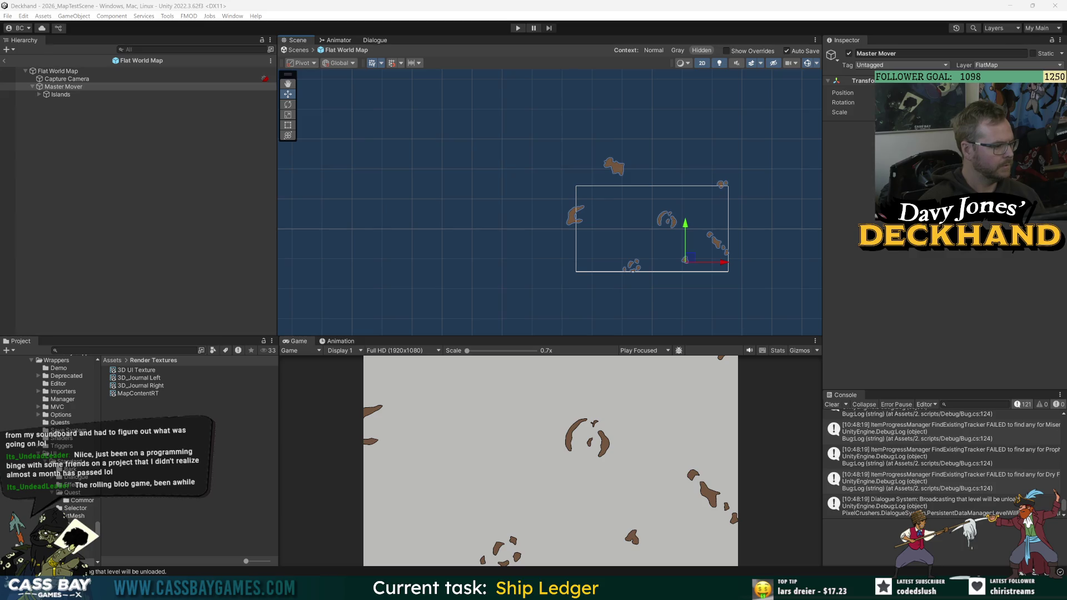
pyautogui.click(67, 78)
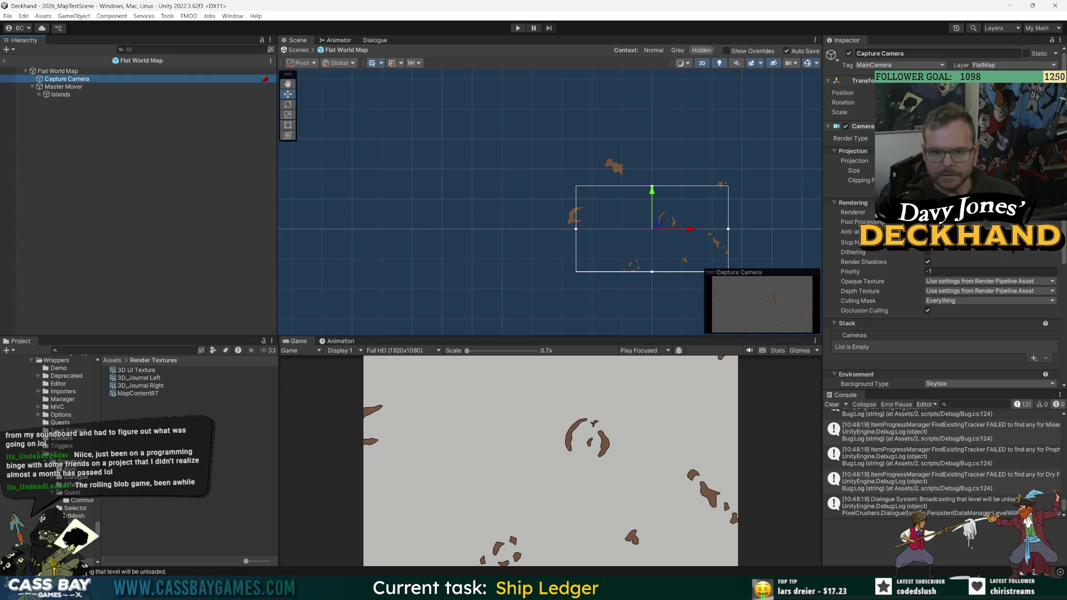
# Set the Capture Camera's size to 7 and shift Master Mover slightly to re-center the islands.
pyautogui.click(956, 171)
pyautogui.write('7')
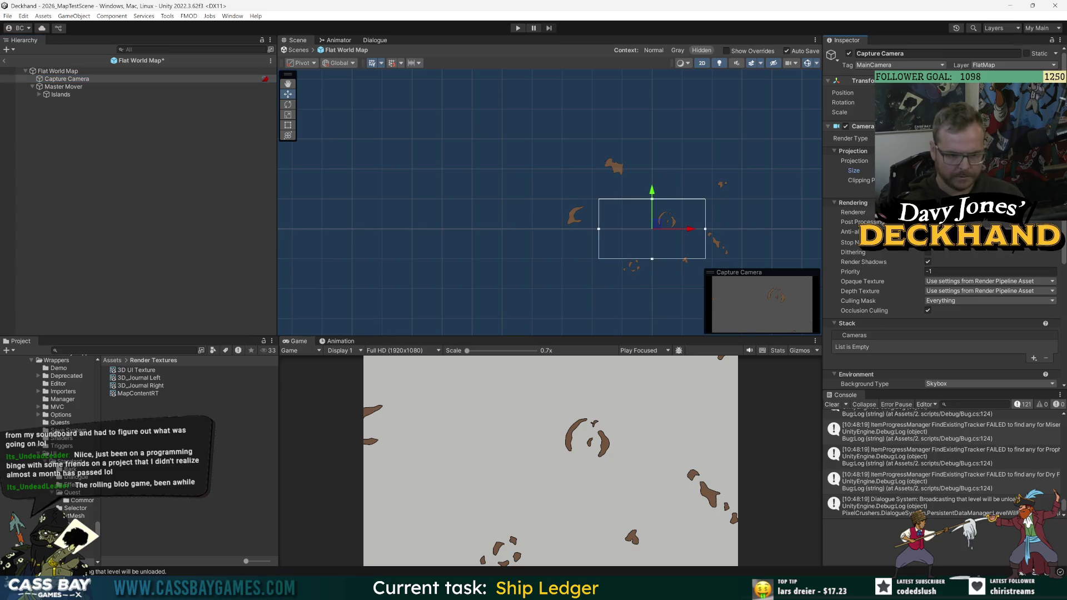
pyautogui.press('Return')
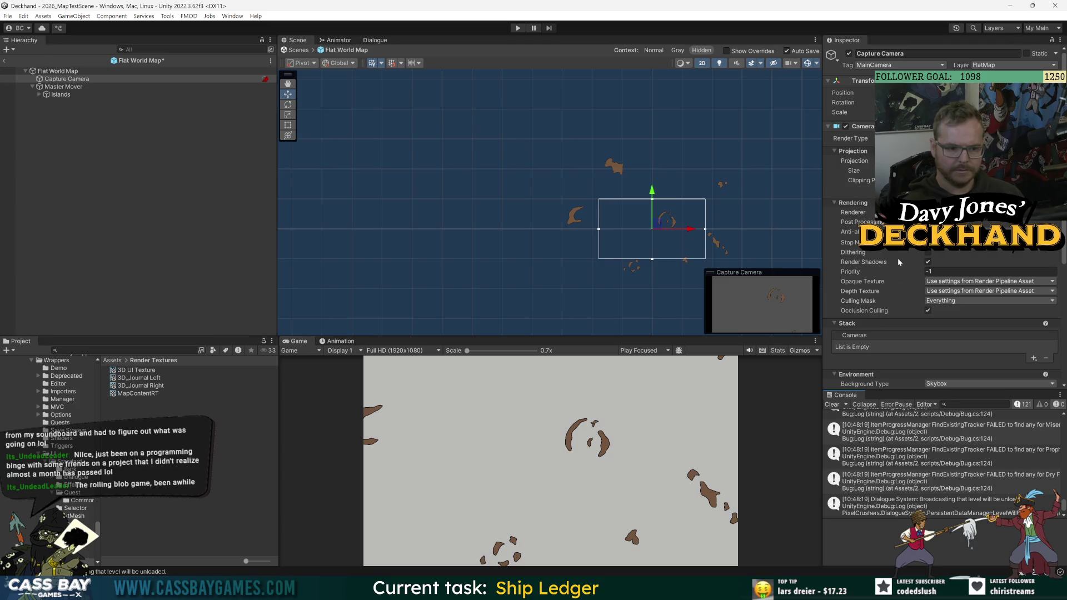
pyautogui.click(124, 161)
pyautogui.click(72, 88)
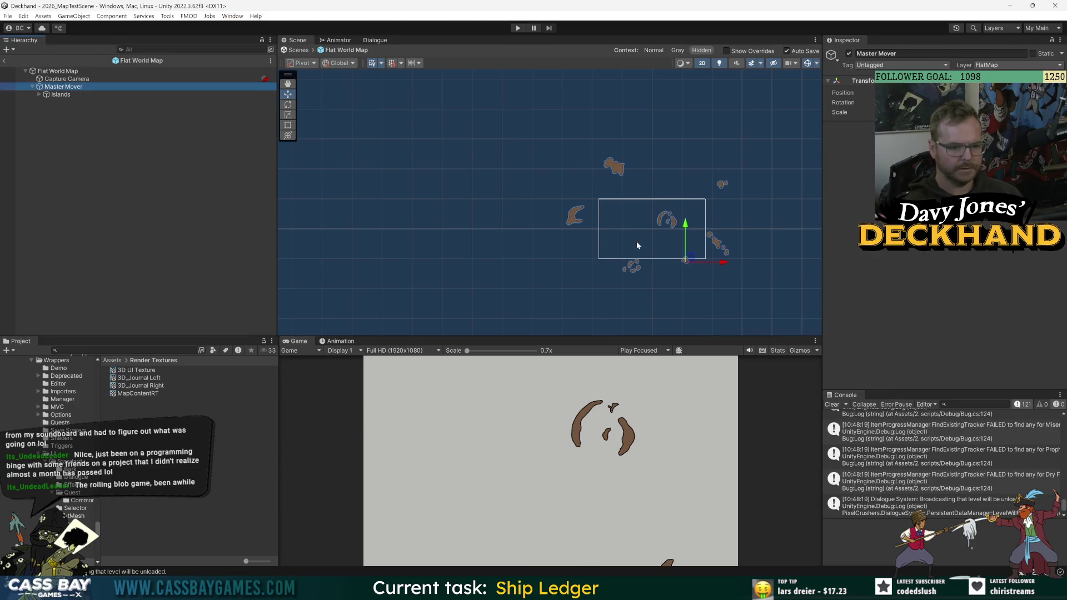
pyautogui.moveTo(688, 257)
pyautogui.mouseDown()
pyautogui.moveTo(624, 231)
pyautogui.moveTo(579, 239)
pyautogui.moveTo(593, 262)
pyautogui.moveTo(665, 277)
pyautogui.moveTo(697, 276)
pyautogui.moveTo(710, 254)
pyautogui.mouseUp()
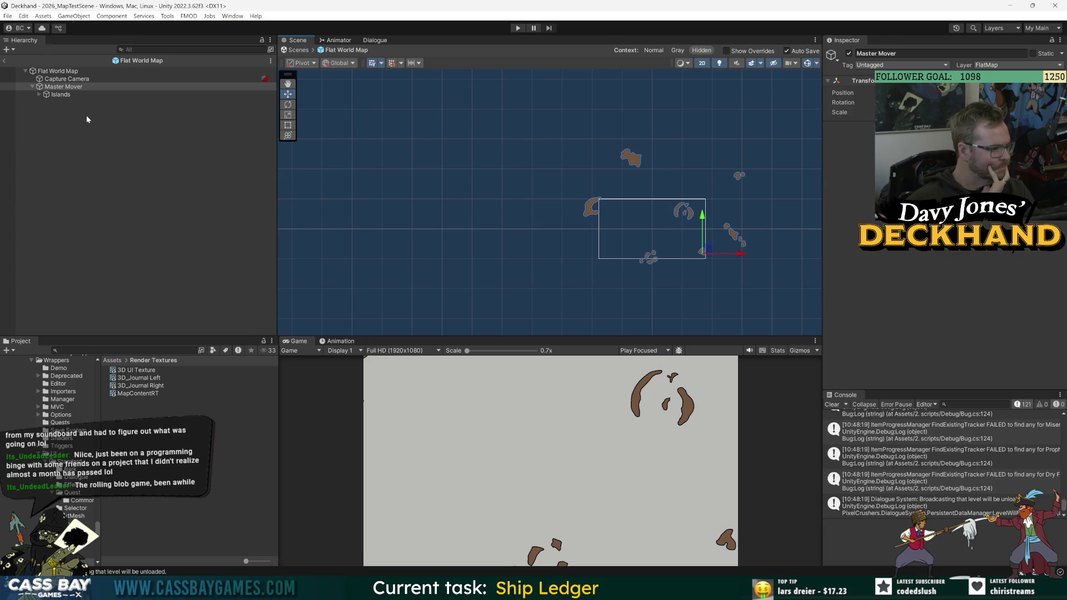
# Enlarge the camera's size further, undo a stray camera move, and shift Master Mover left.
pyautogui.click(67, 79)
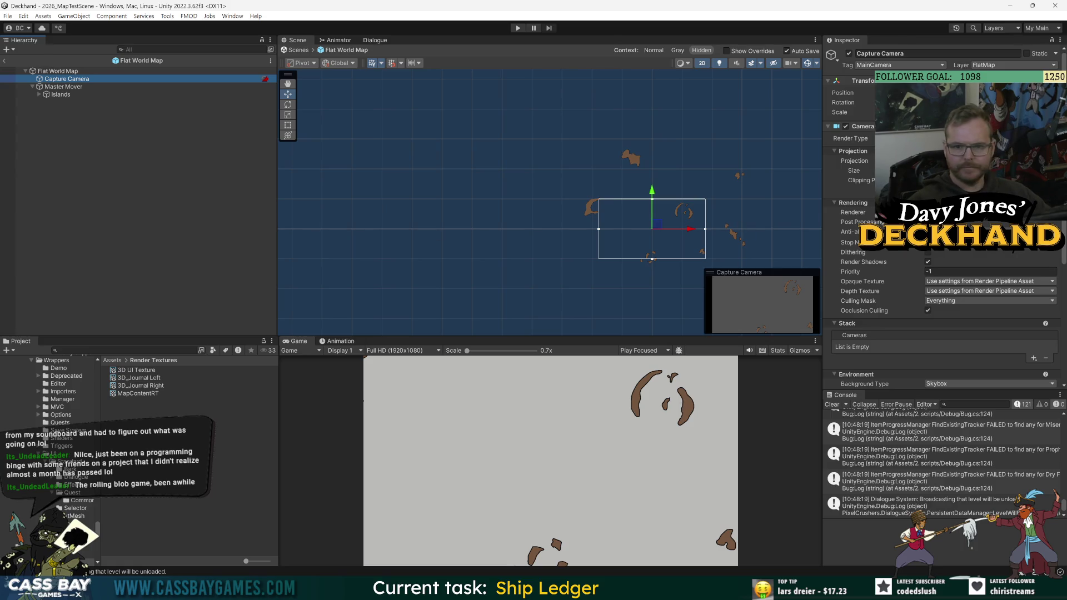
pyautogui.moveTo(854, 171); pyautogui.dragTo(873, 170)
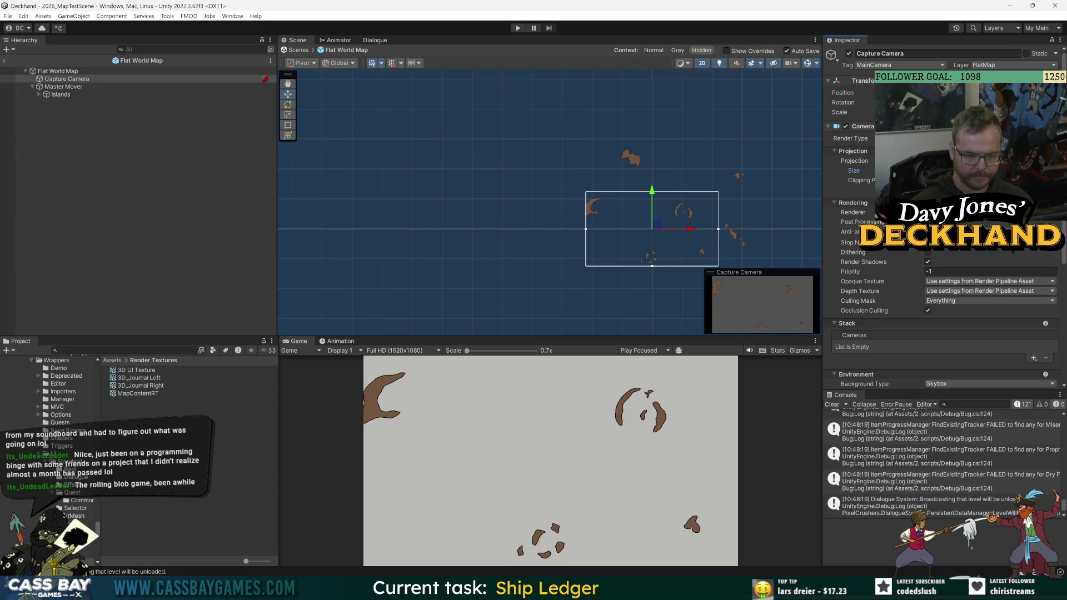
pyautogui.moveTo(874, 171); pyautogui.dragTo(878, 170)
pyautogui.moveTo(660, 227); pyautogui.dragTo(676, 215)
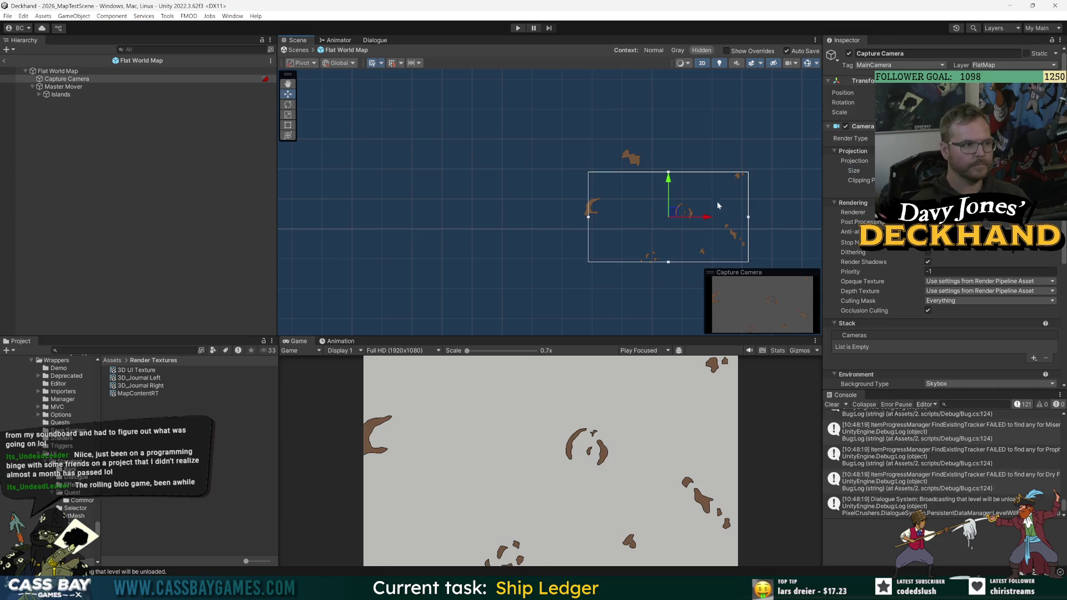
pyautogui.click(911, 93)
pyautogui.hotkey('ctrl', 'z')
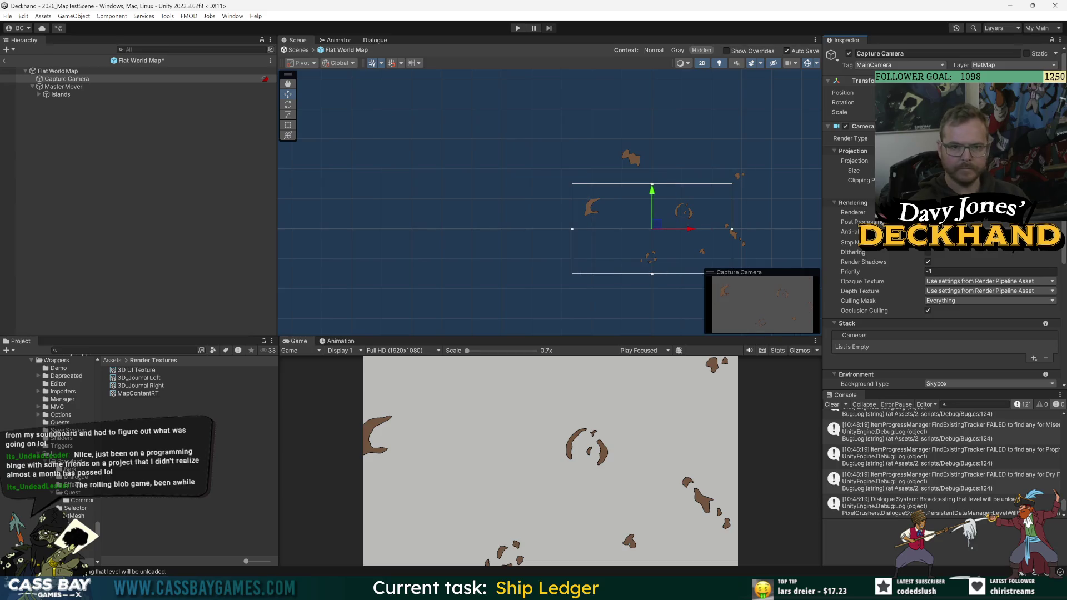
pyautogui.click(64, 87)
pyautogui.moveTo(711, 254)
pyautogui.mouseDown()
pyautogui.moveTo(676, 249)
pyautogui.moveTo(696, 250)
pyautogui.mouseUp()
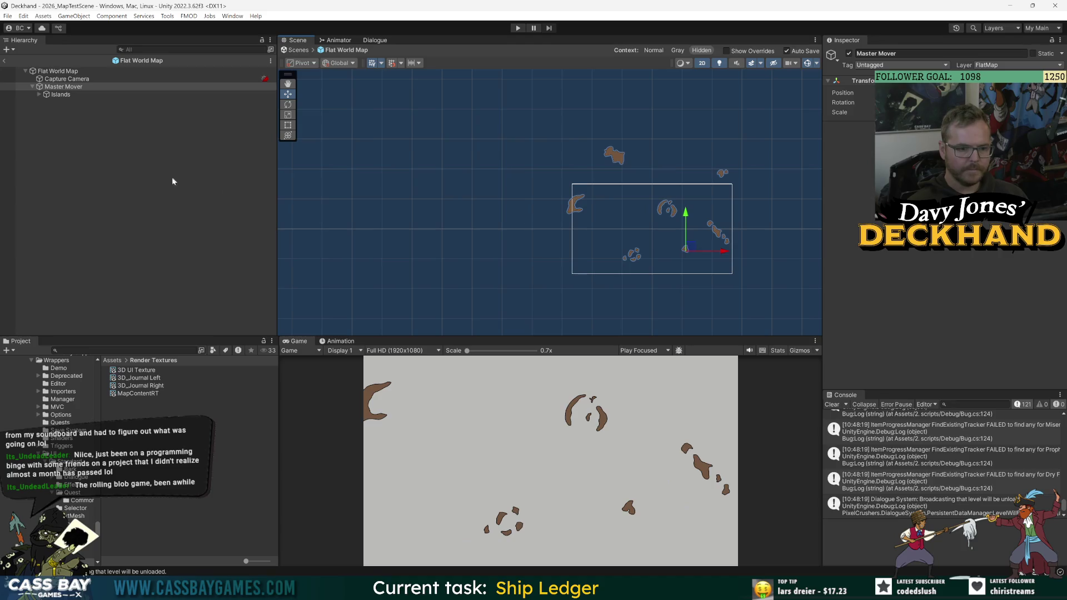
pyautogui.click(142, 172)
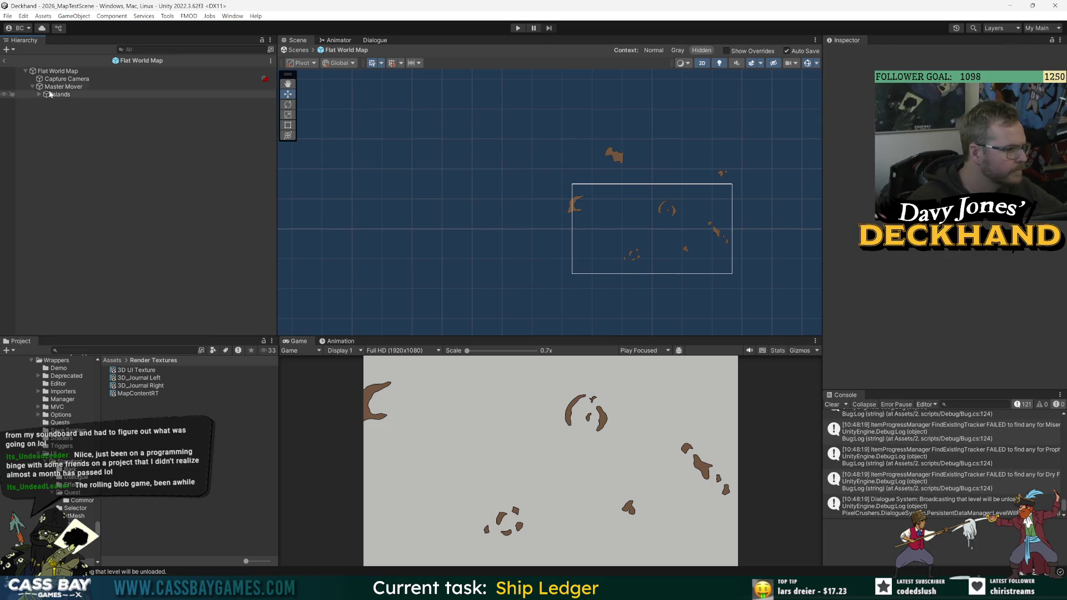
# Set the Capture Camera's Culling Mask to FlatMap and its Output Texture to MapContentRT.
pyautogui.click(72, 78)
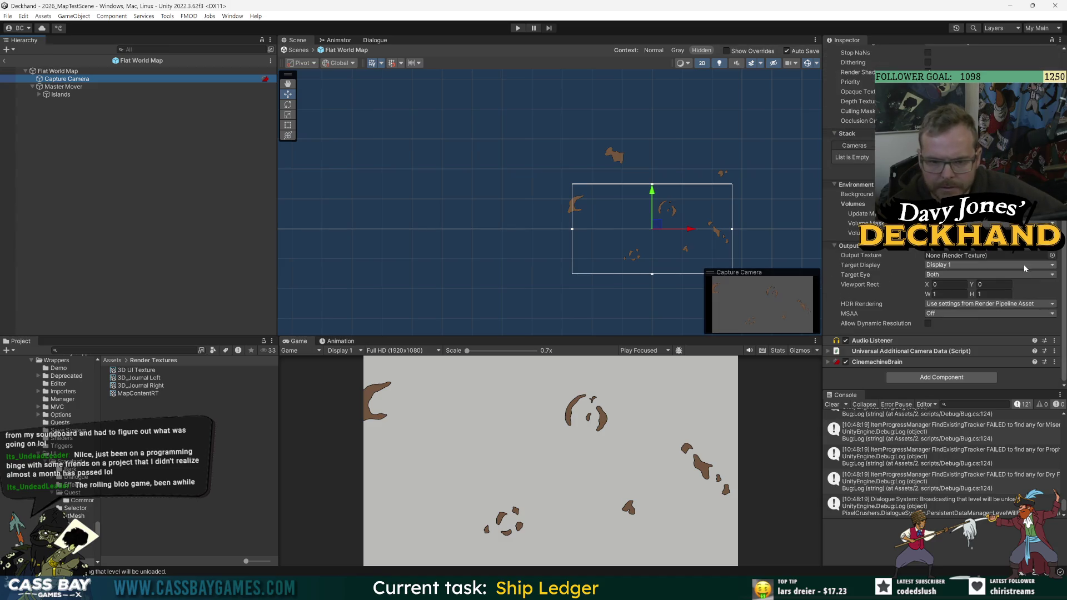
pyautogui.scroll(2, 945, 222)
pyautogui.click(963, 276)
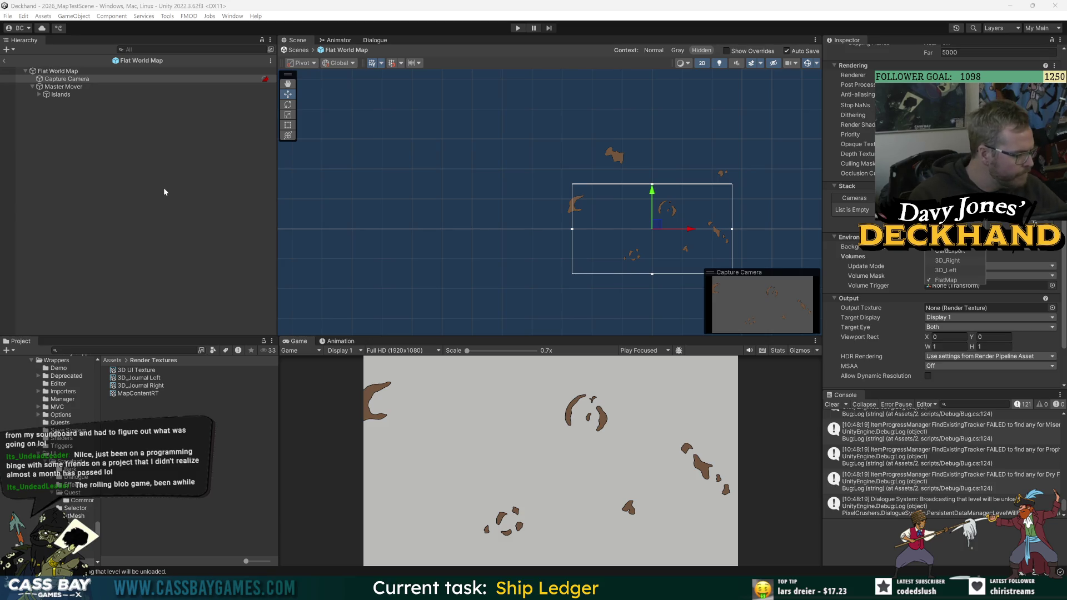
pyautogui.click(853, 327)
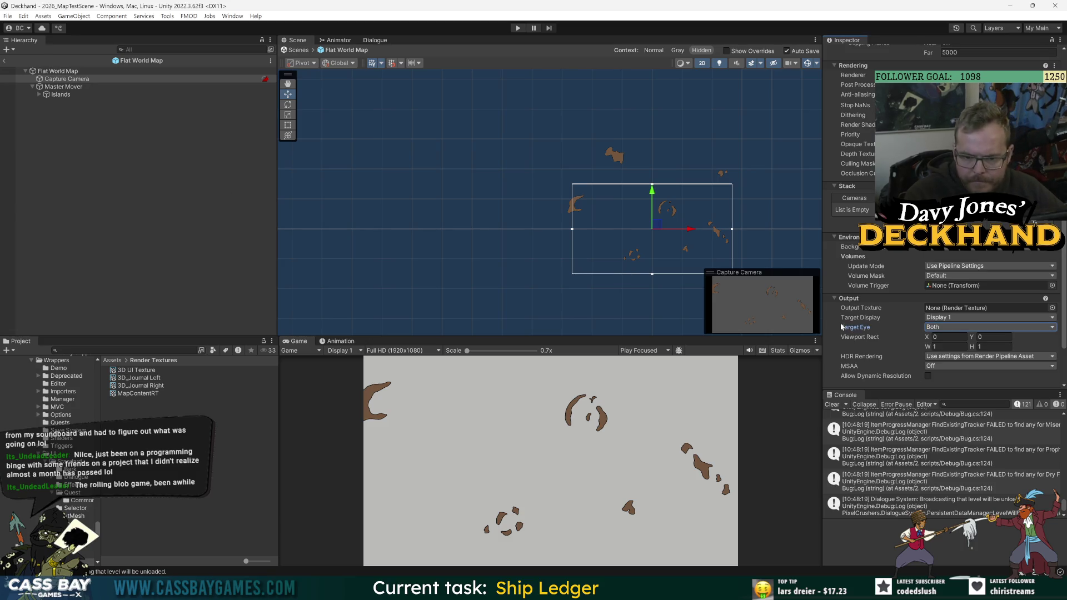
pyautogui.click(1053, 309)
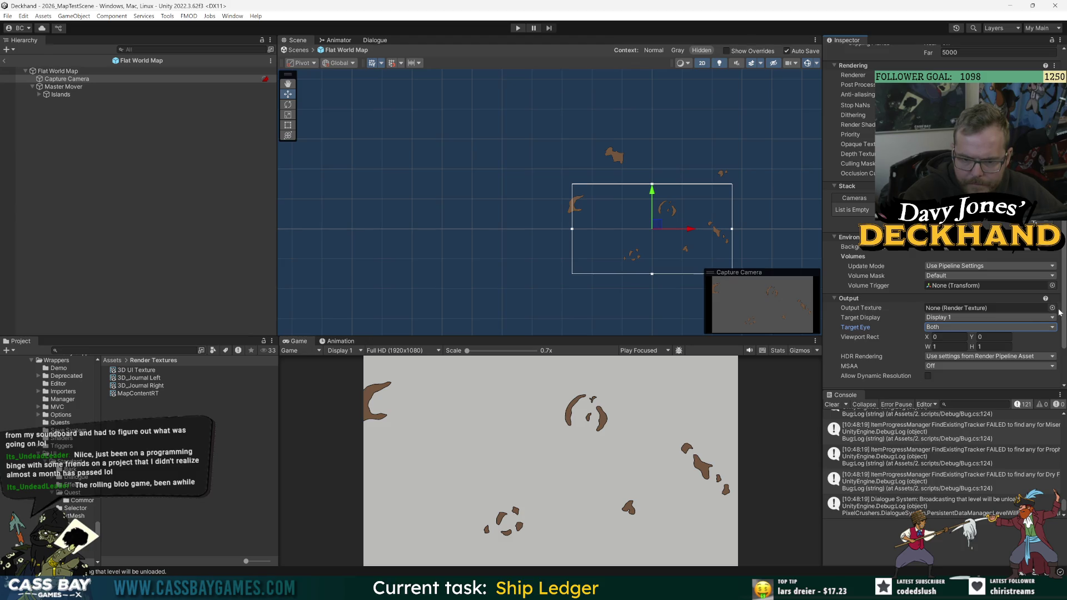
pyautogui.doubleClick(801, 365)
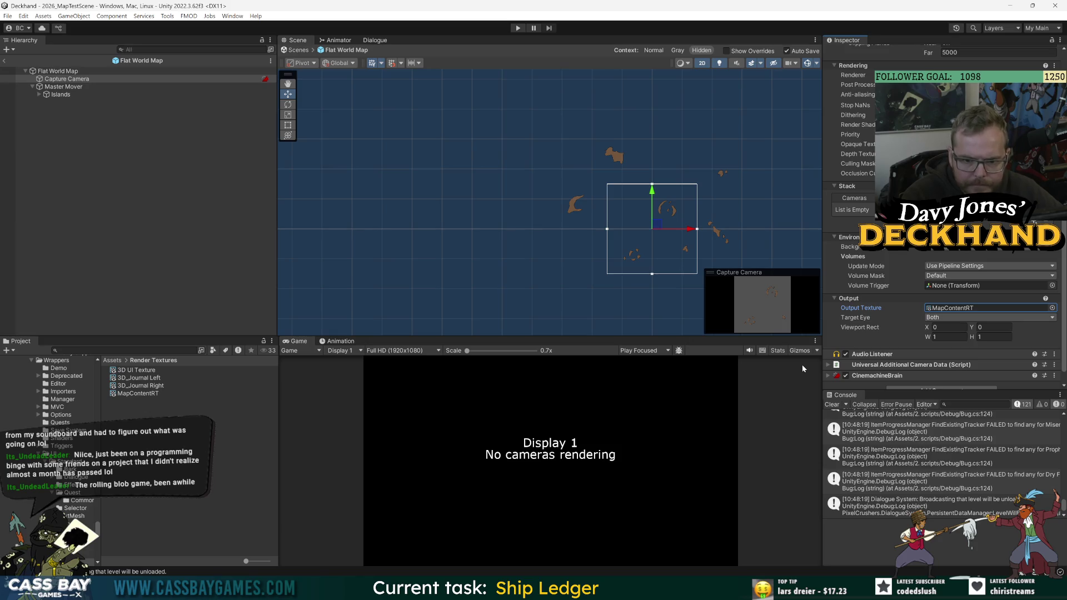
# Leave Target Eye at Both and remove the camera's Audio Listener component.
pyautogui.click(948, 318)
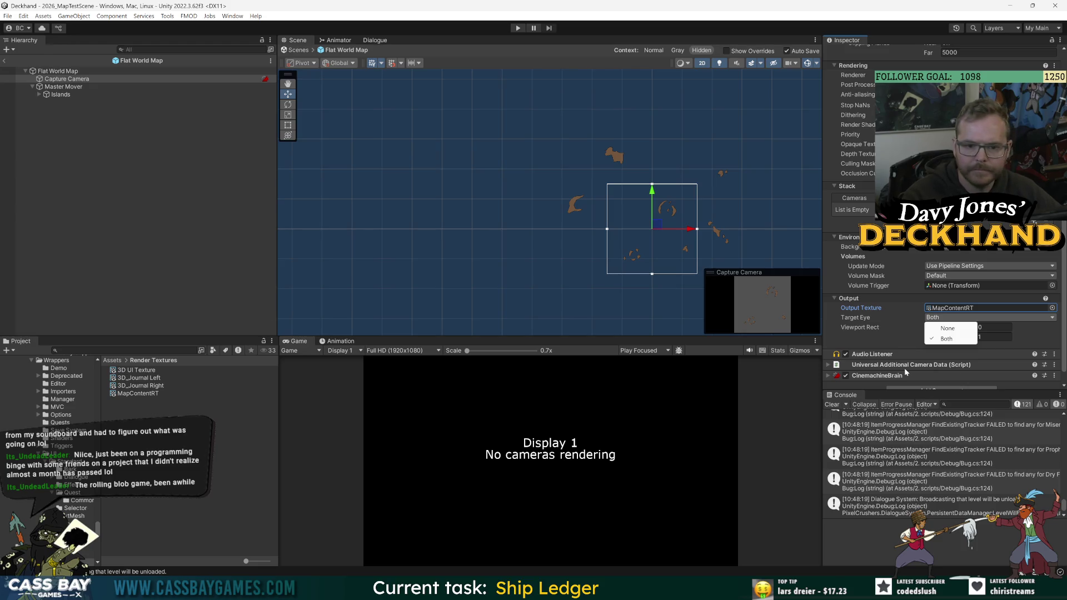
pyautogui.press('Escape')
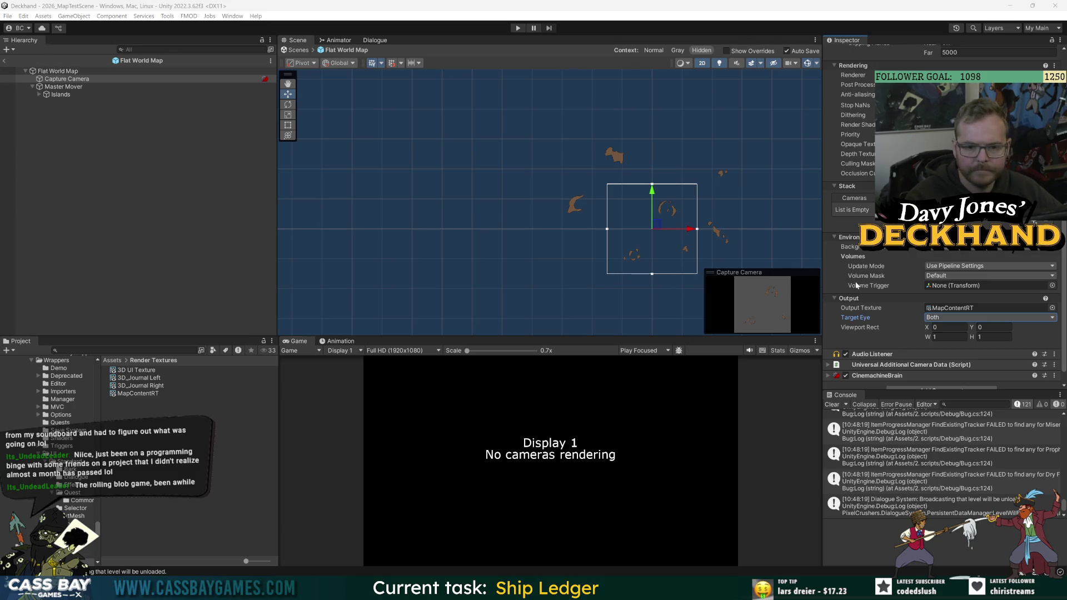
pyautogui.click(1054, 354)
pyautogui.click(1003, 401)
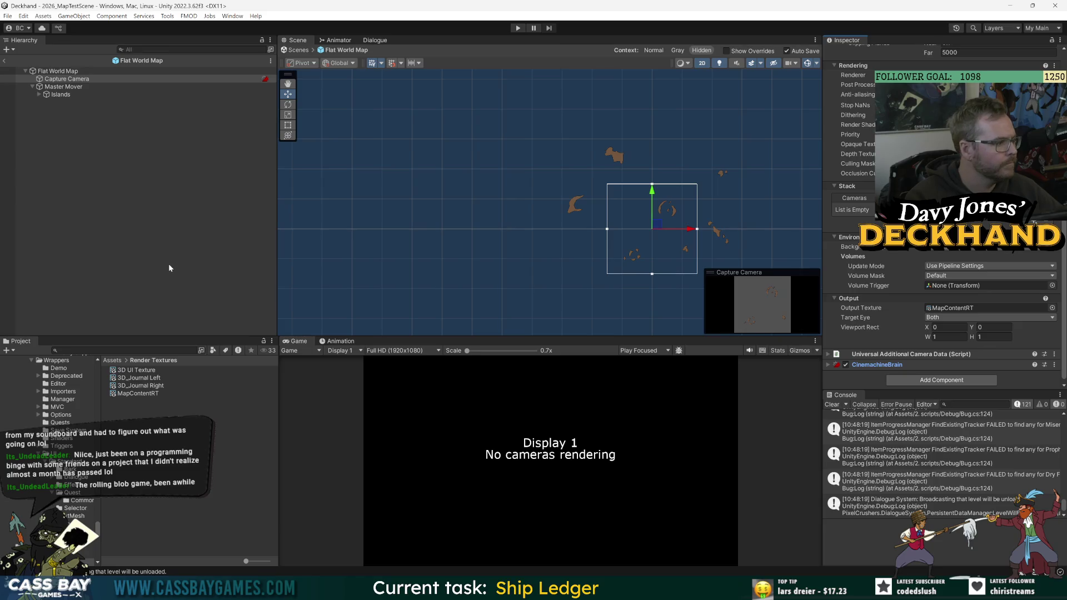
pyautogui.click(155, 210)
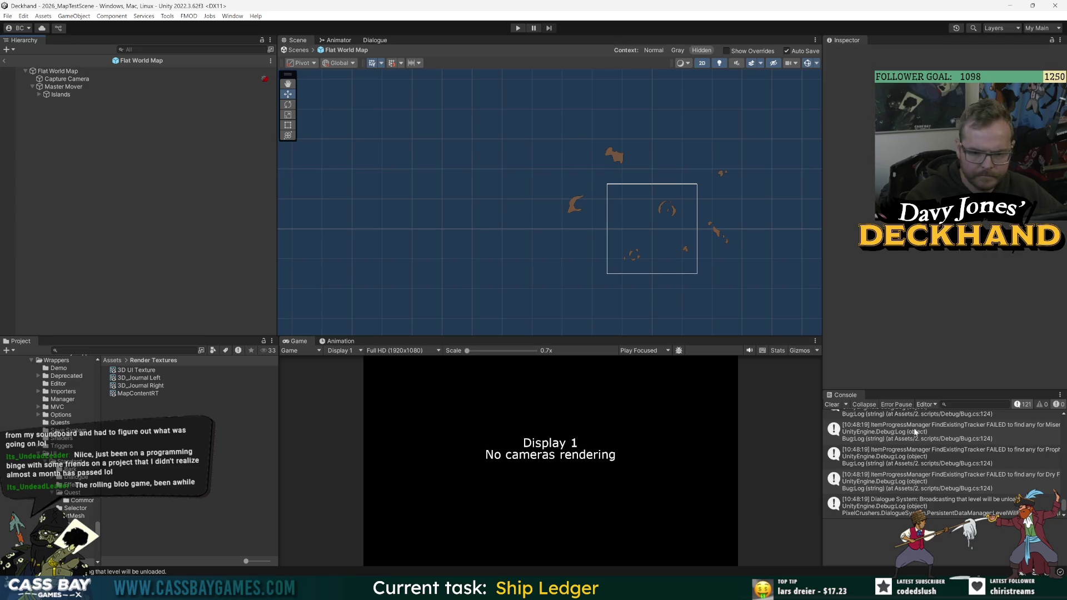
pyautogui.click(61, 79)
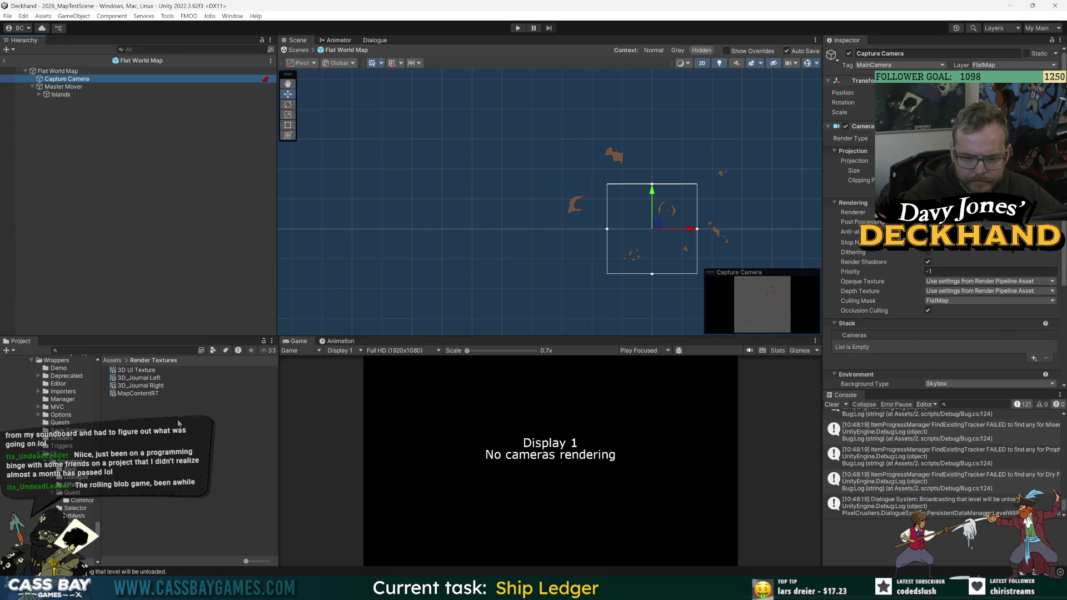
# Enlarge MapContentRT's Inspector preview, test it by moving Islands down, then undo the move.
pyautogui.click(151, 398)
pyautogui.moveTo(914, 388)
pyautogui.mouseDown()
pyautogui.moveTo(916, 465)
pyautogui.moveTo(916, 427)
pyautogui.mouseUp()
pyautogui.moveTo(876, 346); pyautogui.dragTo(870, 274)
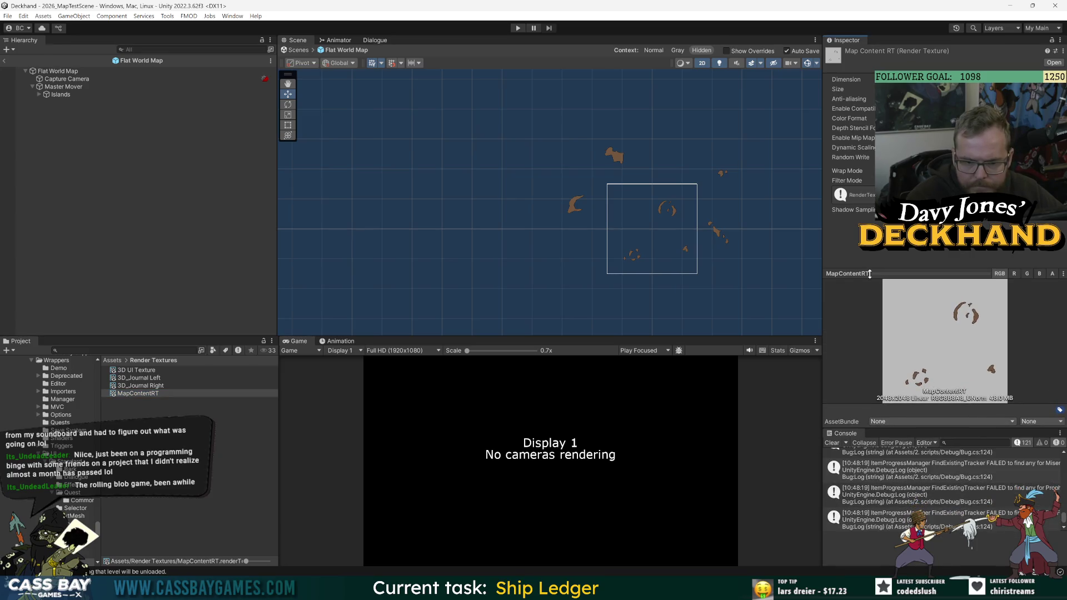
pyautogui.click(63, 87)
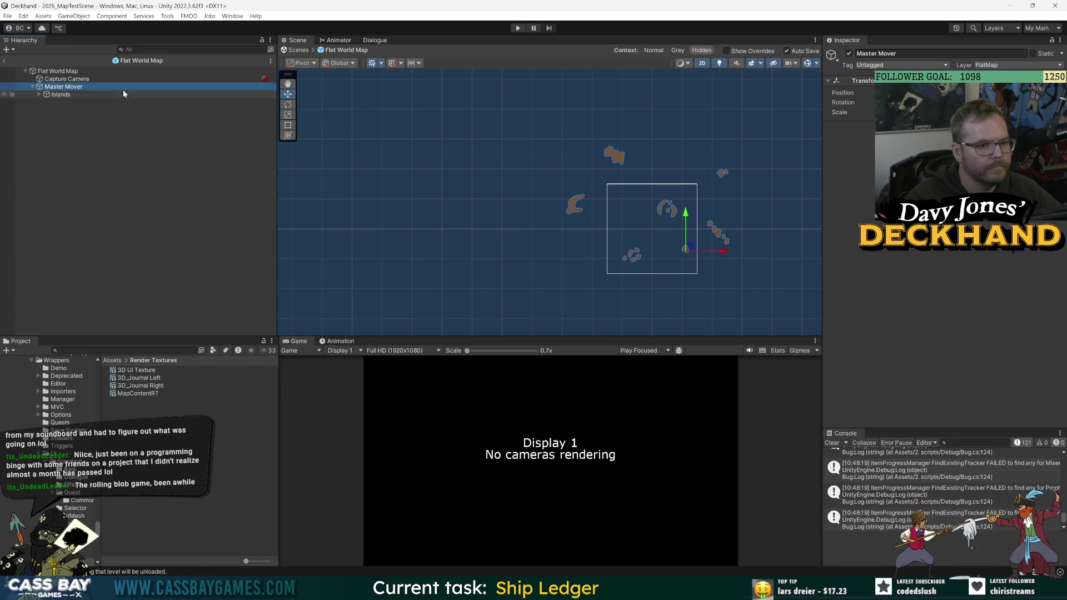
pyautogui.click(142, 393)
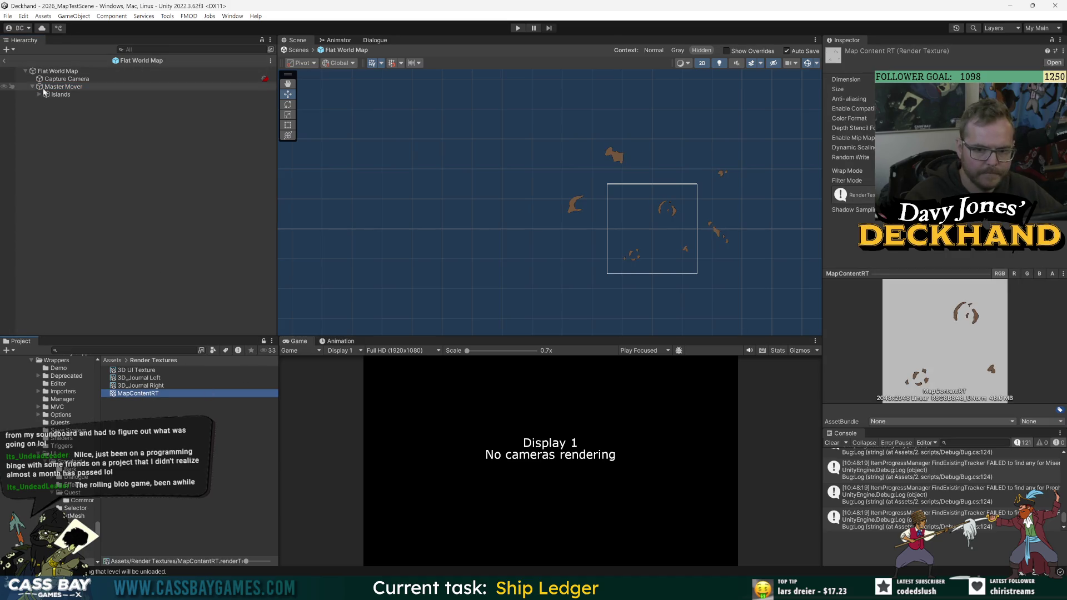
pyautogui.click(61, 88)
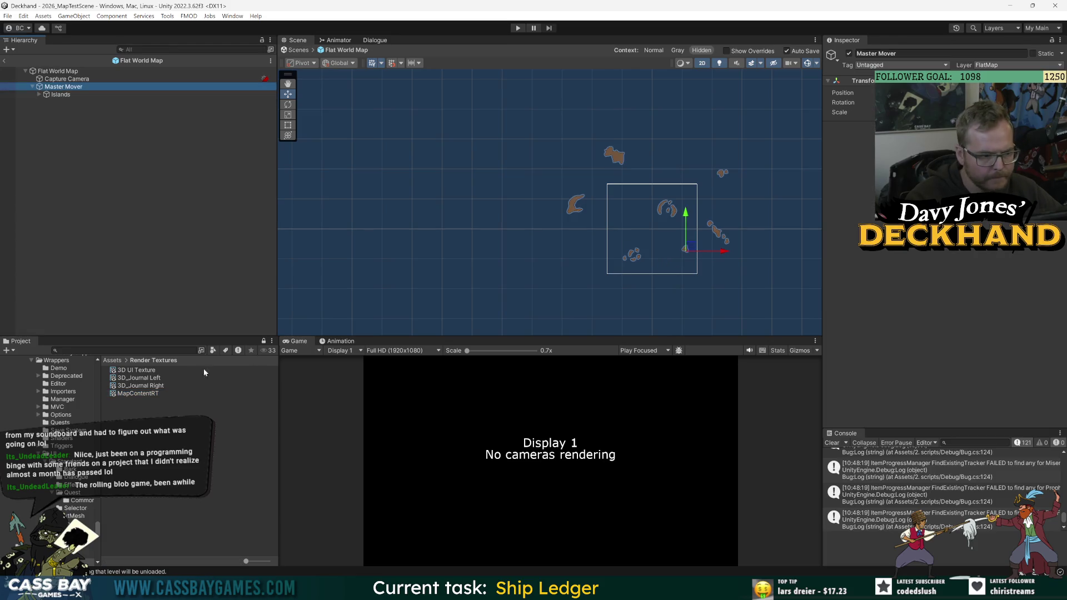
pyautogui.click(148, 394)
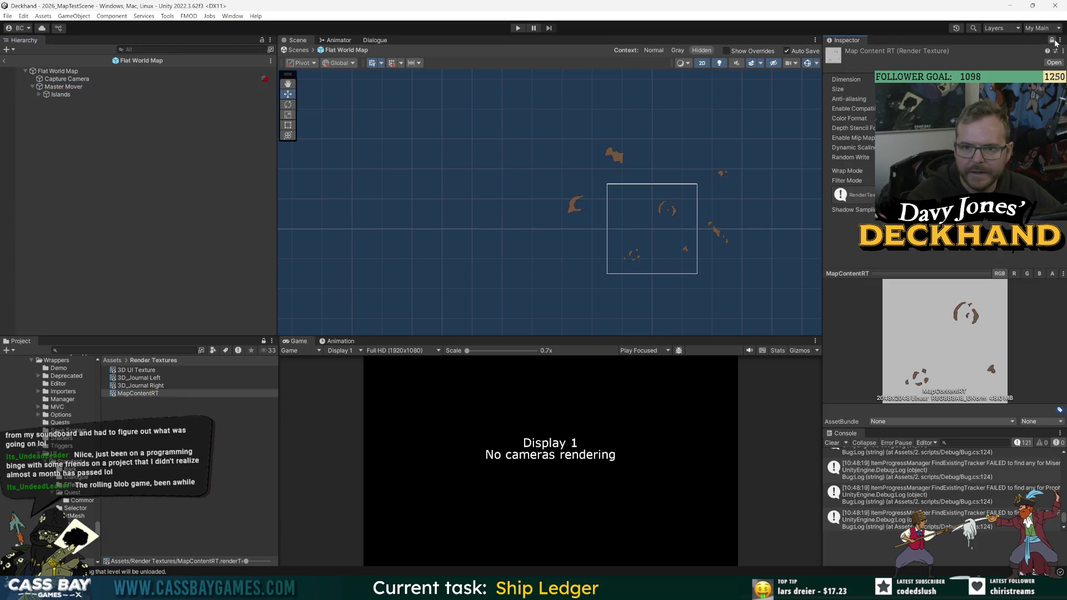
pyautogui.click(61, 95)
pyautogui.moveTo(689, 248)
pyautogui.mouseDown()
pyautogui.moveTo(679, 244)
pyautogui.moveTo(691, 283)
pyautogui.mouseUp()
pyautogui.hotkey('ctrl', 'z')
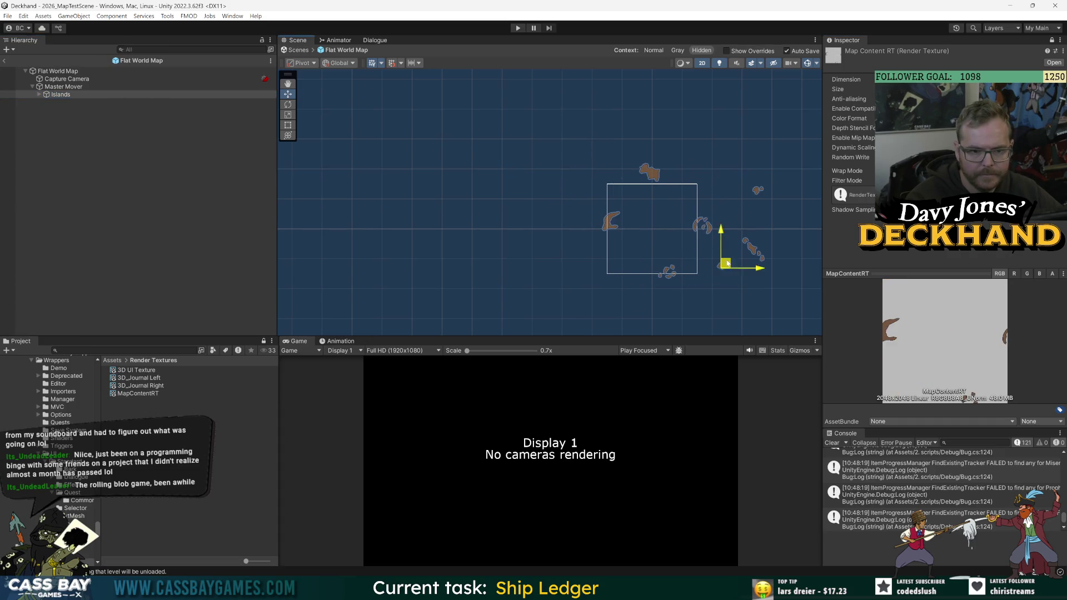
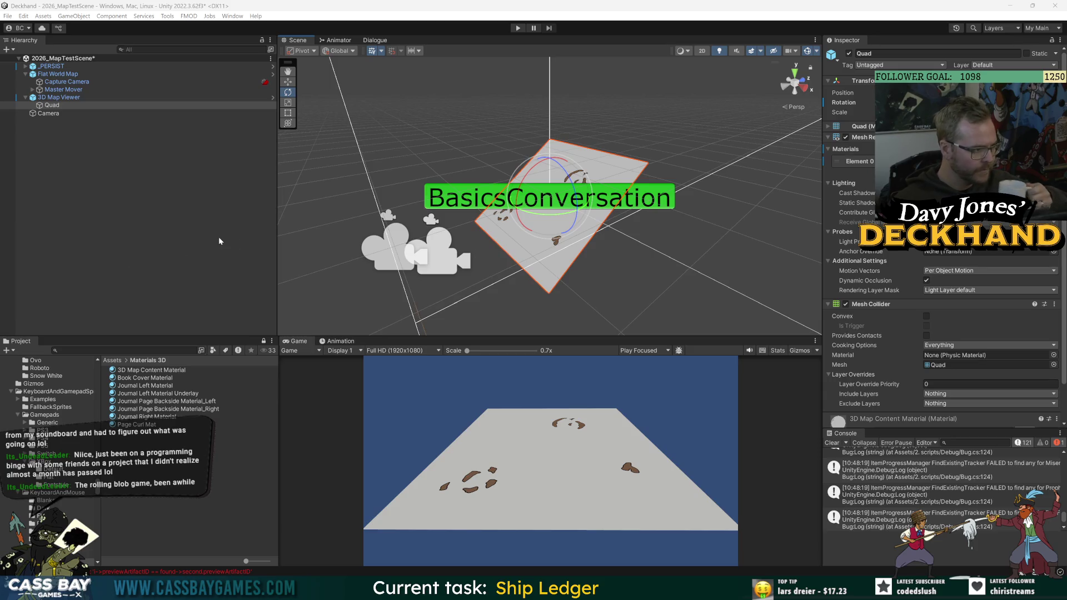
# Move the scene's Camera slightly with the move gizmo.
pyautogui.click(73, 112)
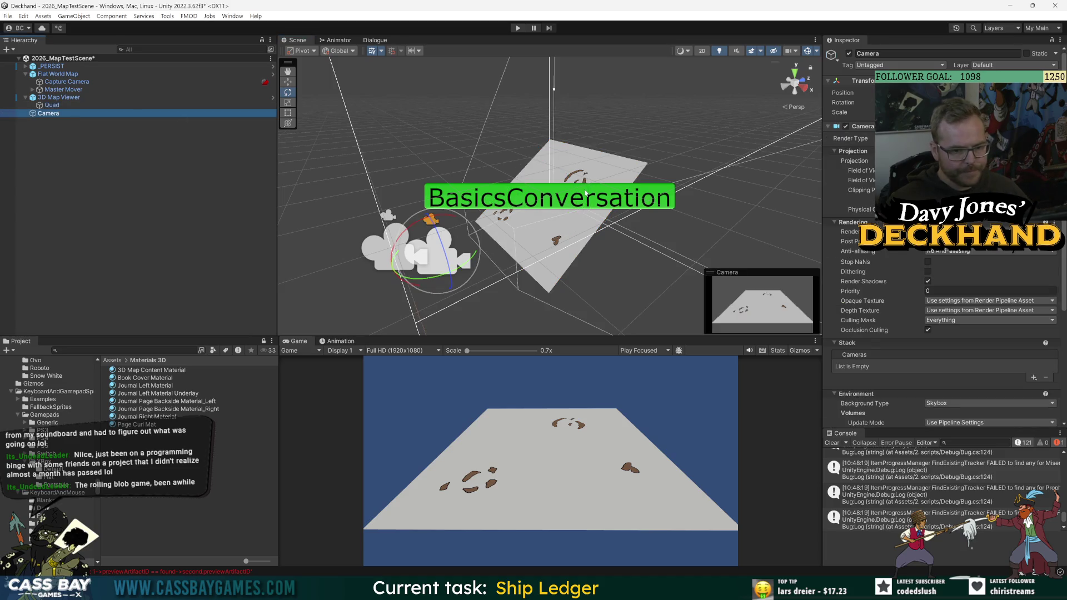
pyautogui.press('w')
pyautogui.moveTo(470, 247); pyautogui.dragTo(476, 243)
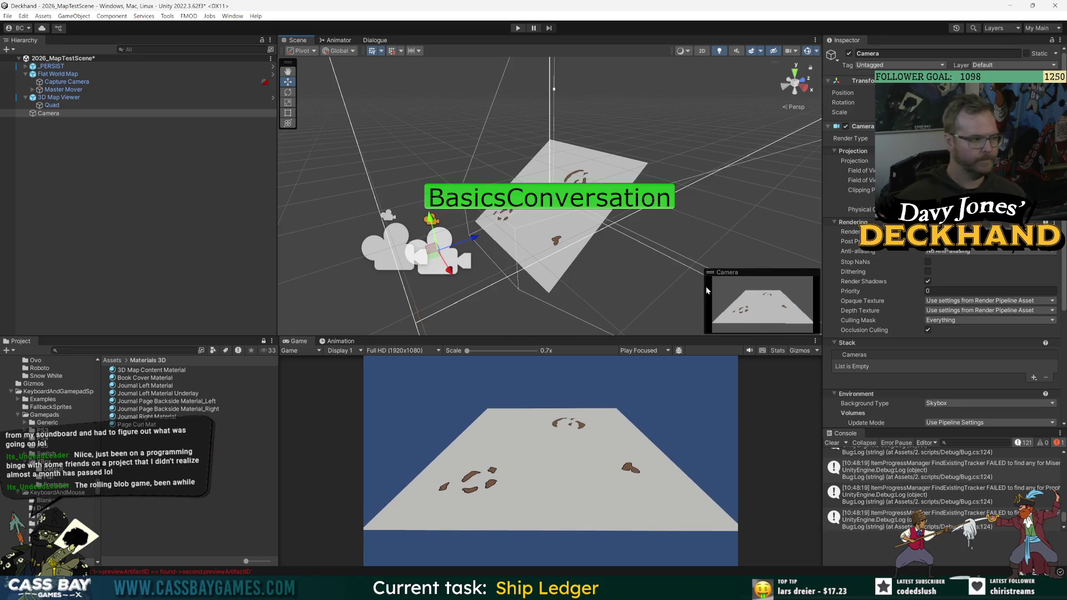
# Save the 2026_MapTestScene with the camera in its new position.
pyautogui.click(77, 140)
pyautogui.click(47, 114)
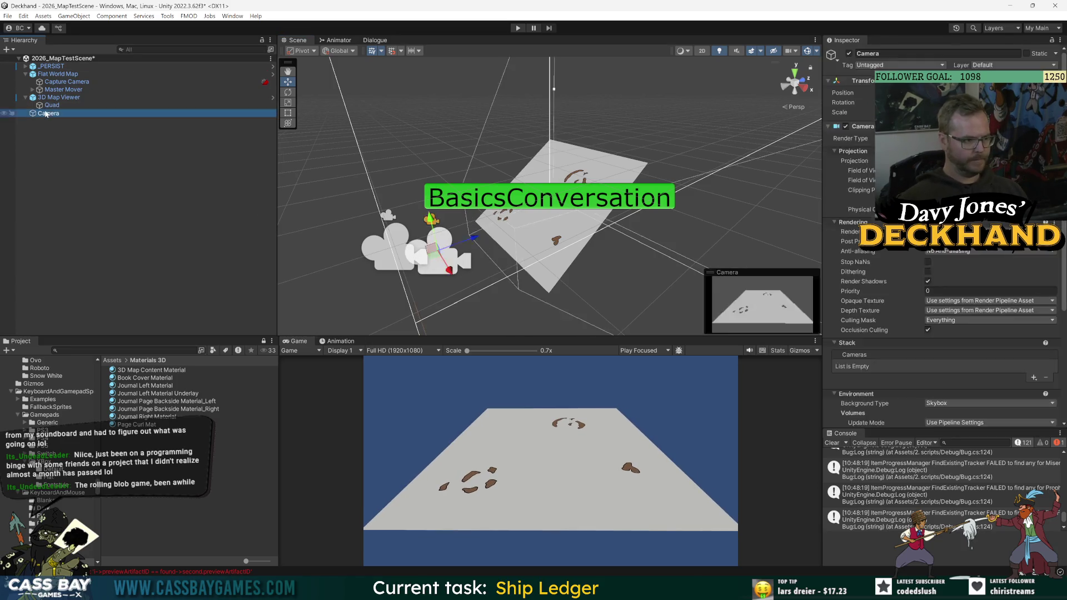
pyautogui.click(133, 165)
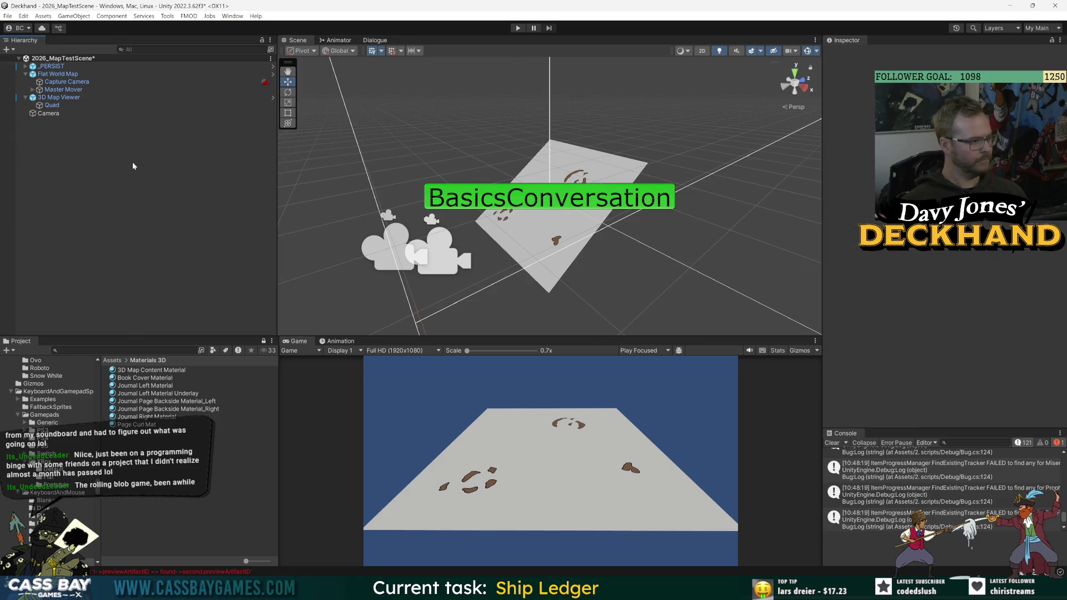
pyautogui.hotkey('ctrl', 's')
pyautogui.click(58, 97)
# Enter Prefab Mode for 3D Map Viewer and select its root object.
pyautogui.click(865, 90)
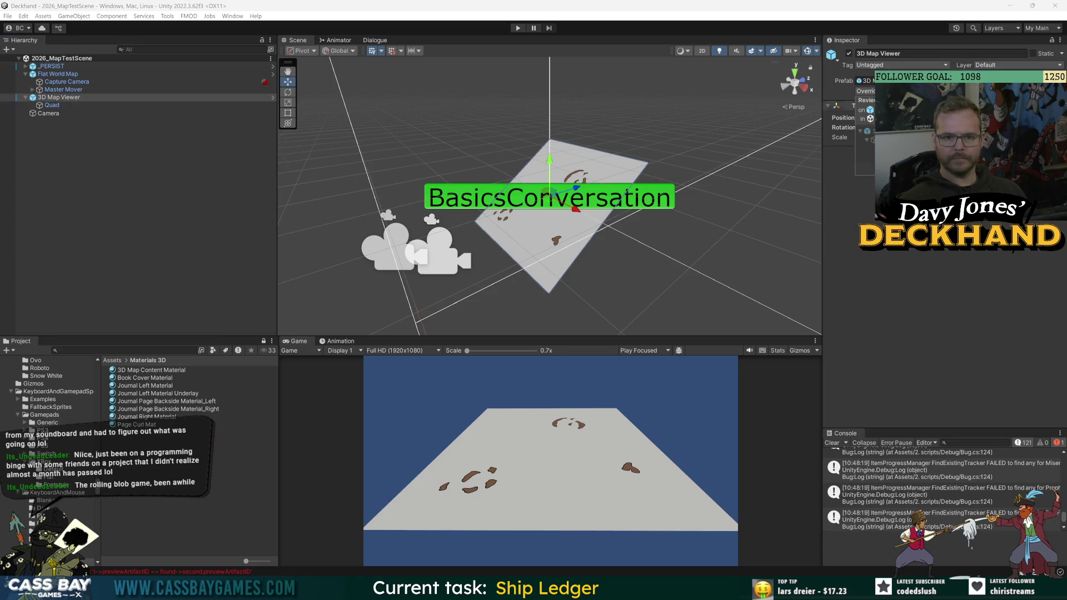
pyautogui.click(273, 97)
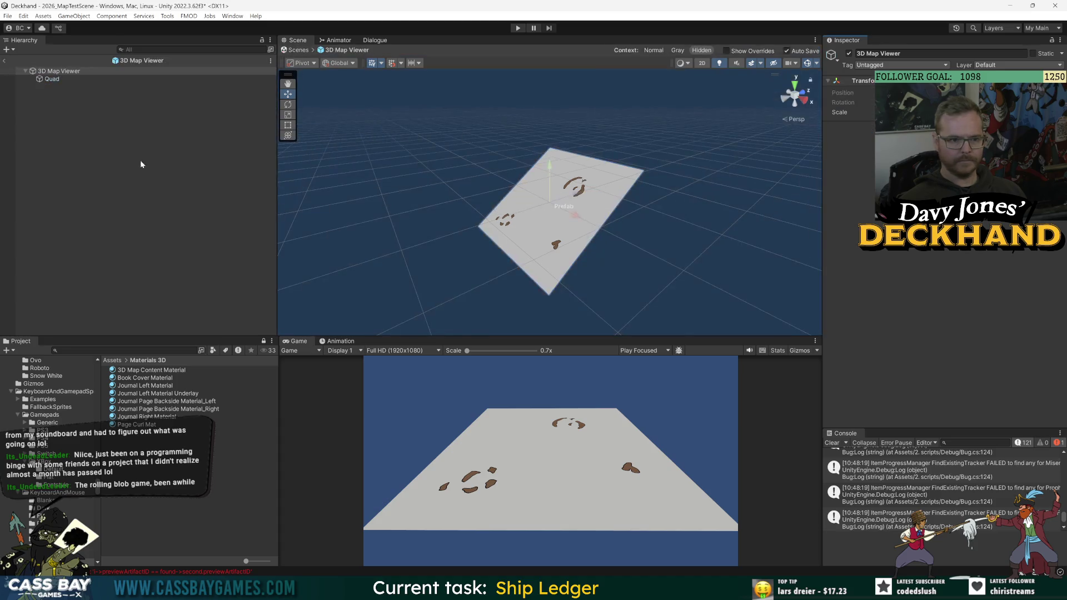
pyautogui.click(140, 205)
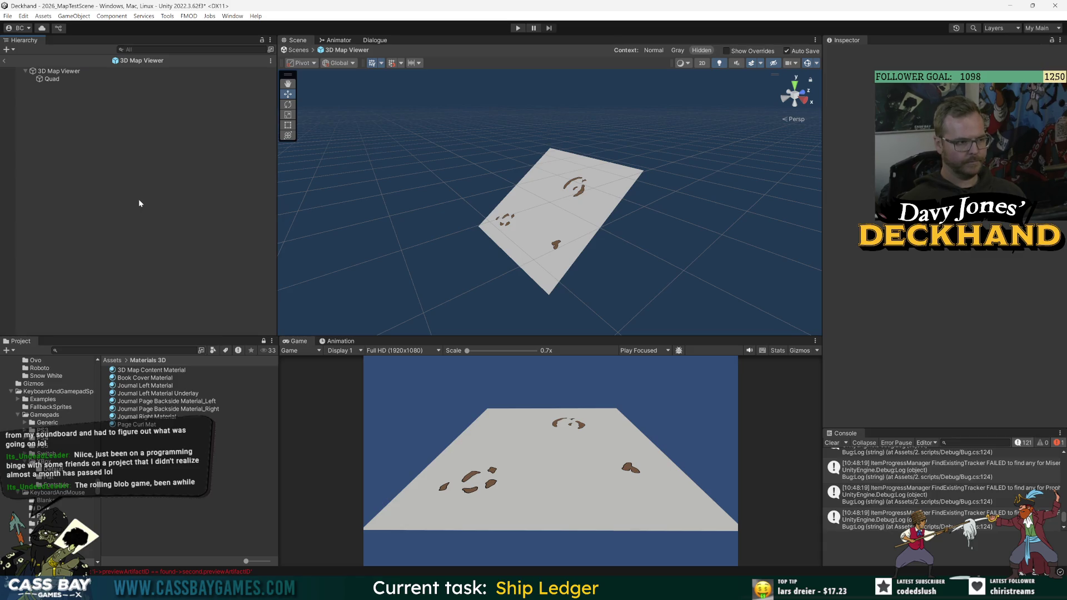
pyautogui.click(128, 72)
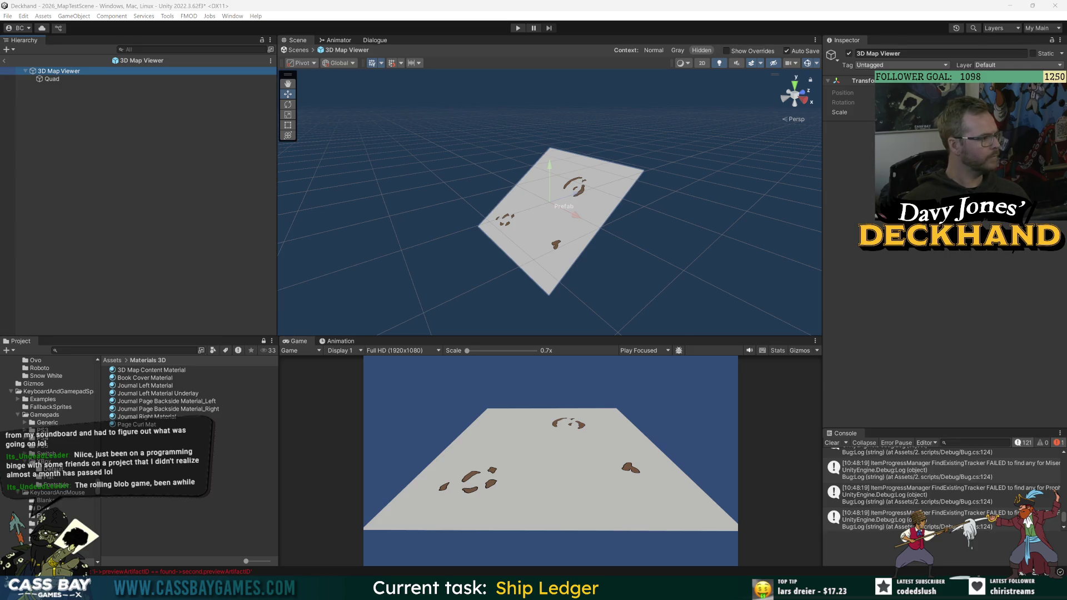
pyautogui.rightClick(62, 77)
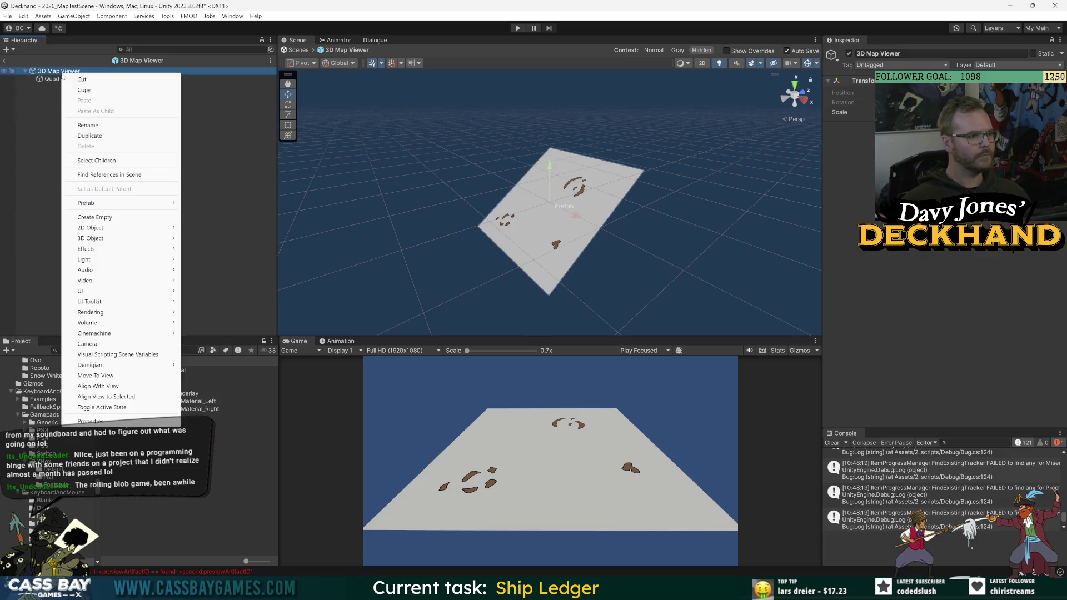
# Add a Camera under 3D Map Viewer and pull it back to frame the map quad.
pyautogui.click(88, 343)
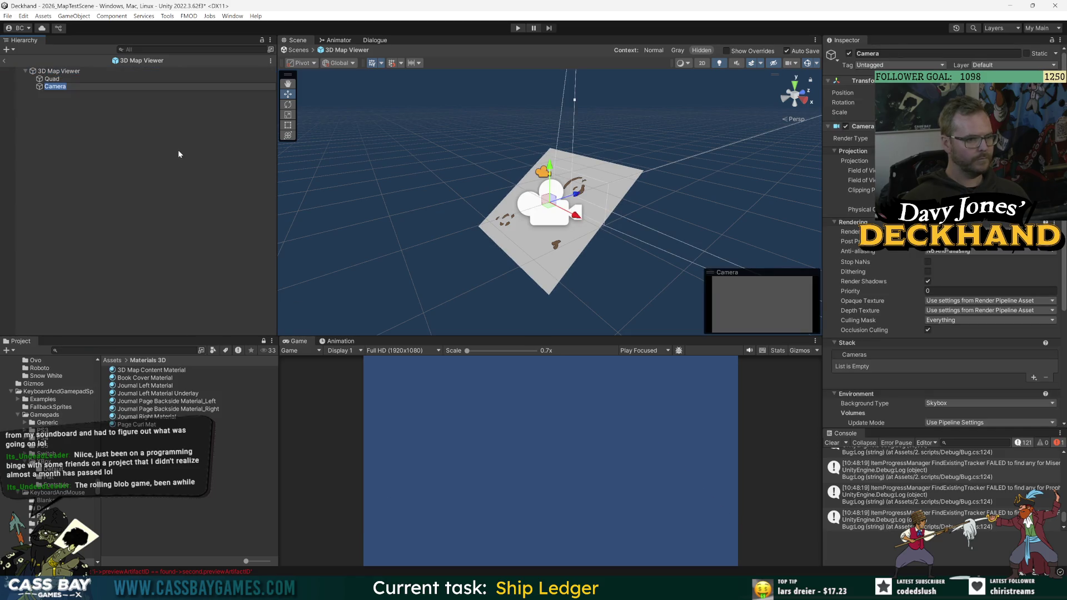
pyautogui.press('Return')
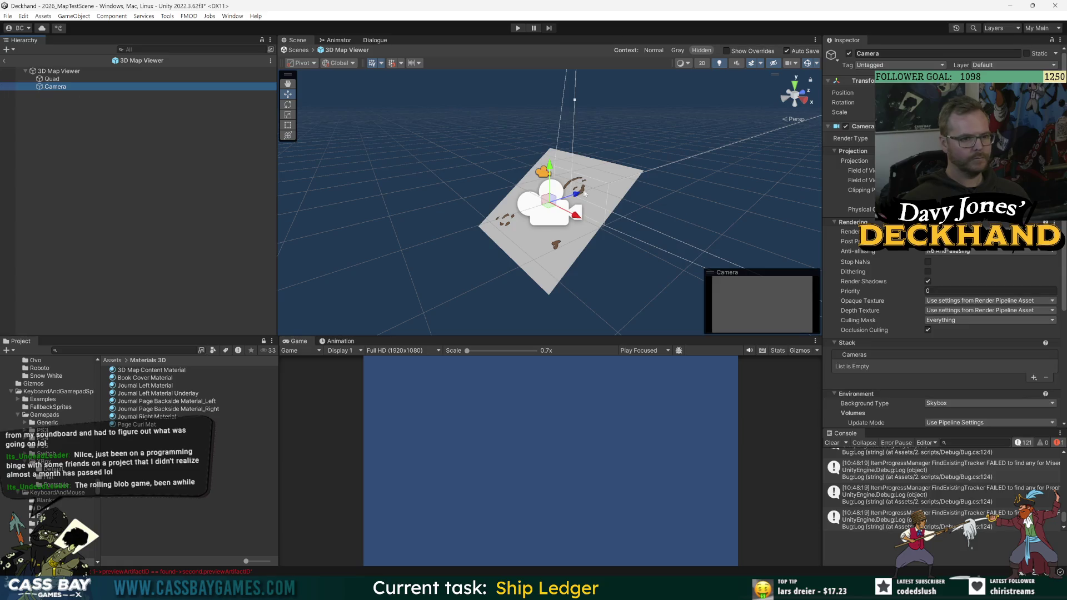
pyautogui.moveTo(567, 203); pyautogui.dragTo(471, 233)
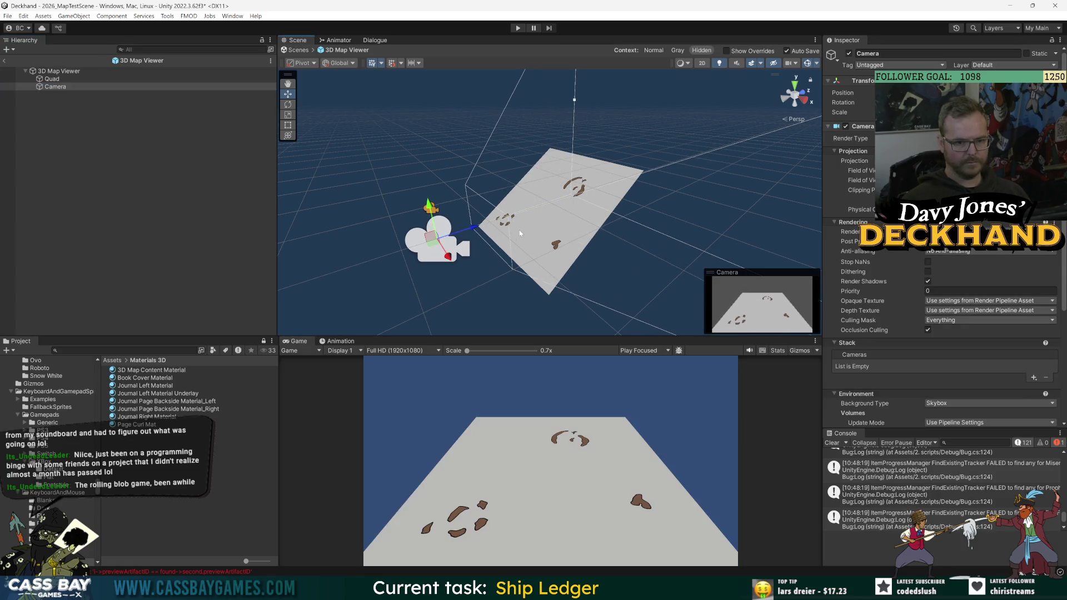
# Rename the new camera to 'Compositor Camera'.
pyautogui.click(53, 87)
pyautogui.press('F2')
pyautogui.write('Compositor Camera')
pyautogui.press('Return')
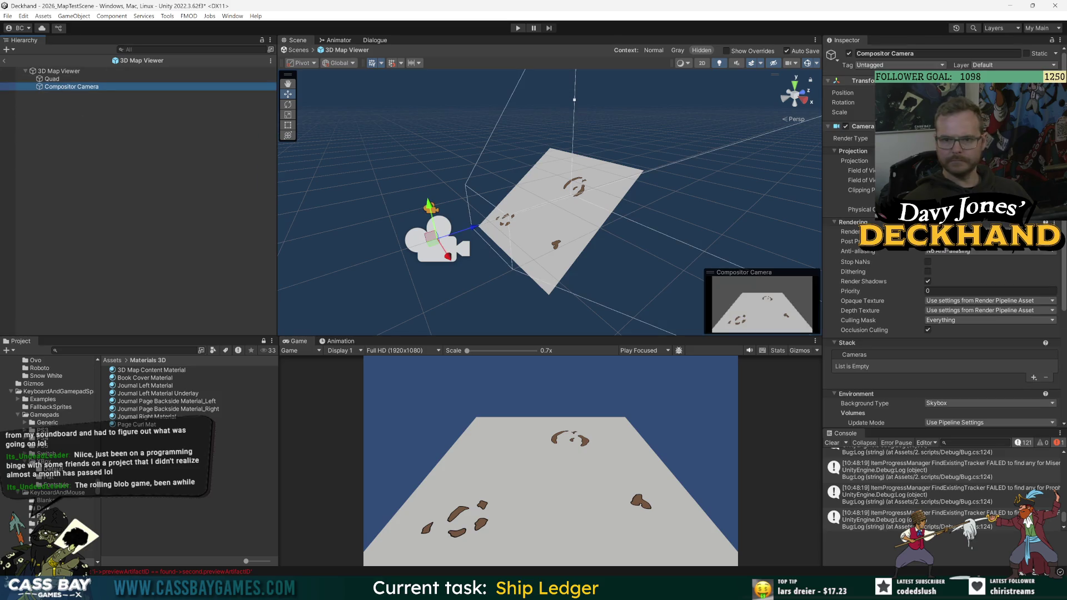
# Exclude the FlatMap layer from the Compositor Camera's Culling Mask.
pyautogui.click(969, 320)
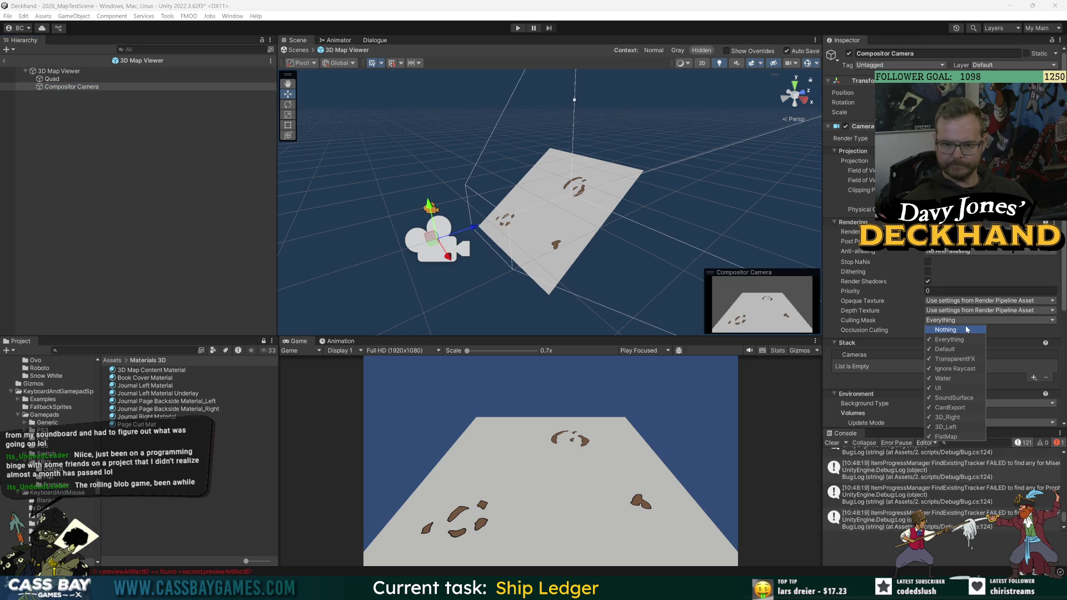
pyautogui.click(955, 438)
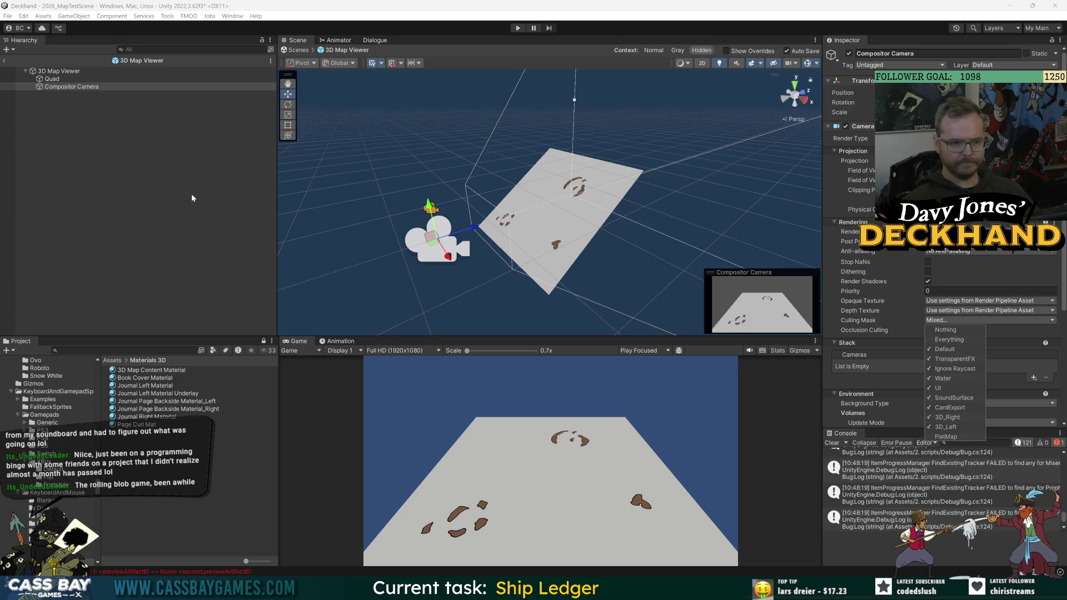
pyautogui.click(182, 181)
pyautogui.hotkey('ctrl', 'z')
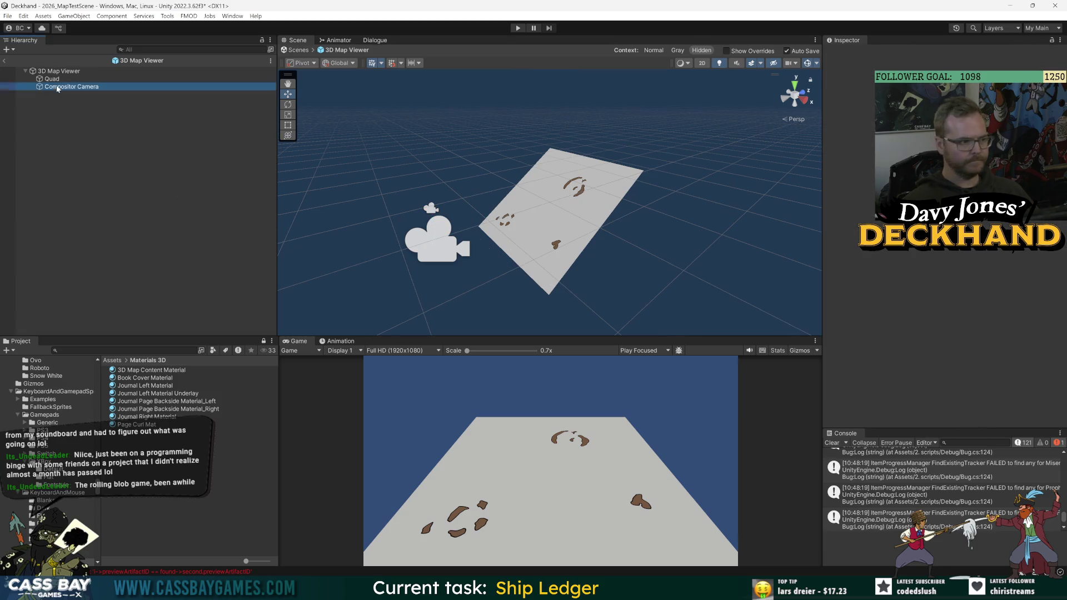
# Return to the main scene and delete the old root Camera.
pyautogui.click(4, 60)
pyautogui.click(45, 121)
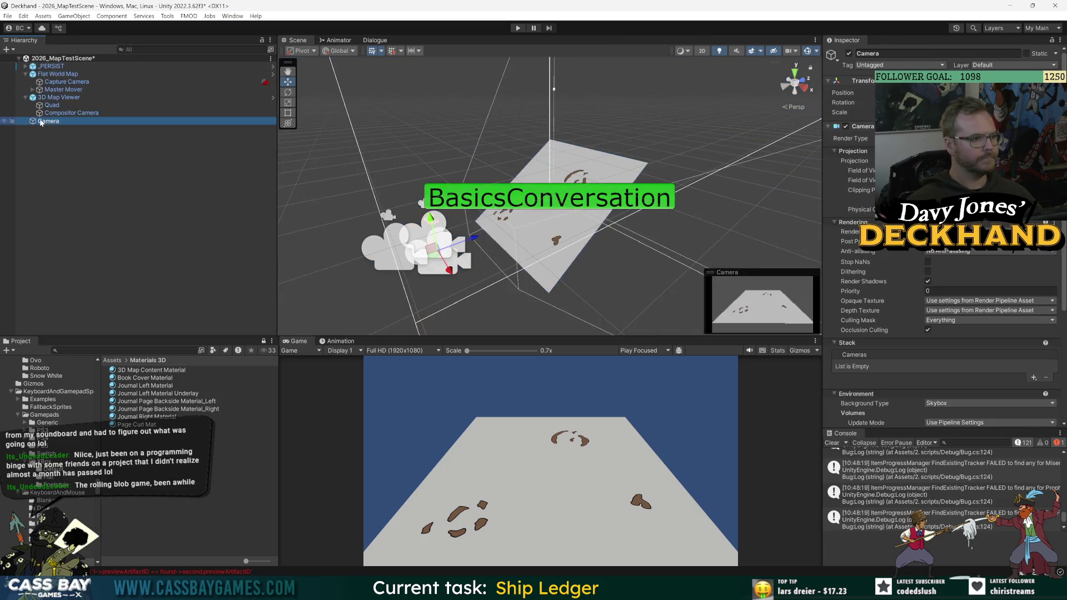
pyautogui.press('Delete')
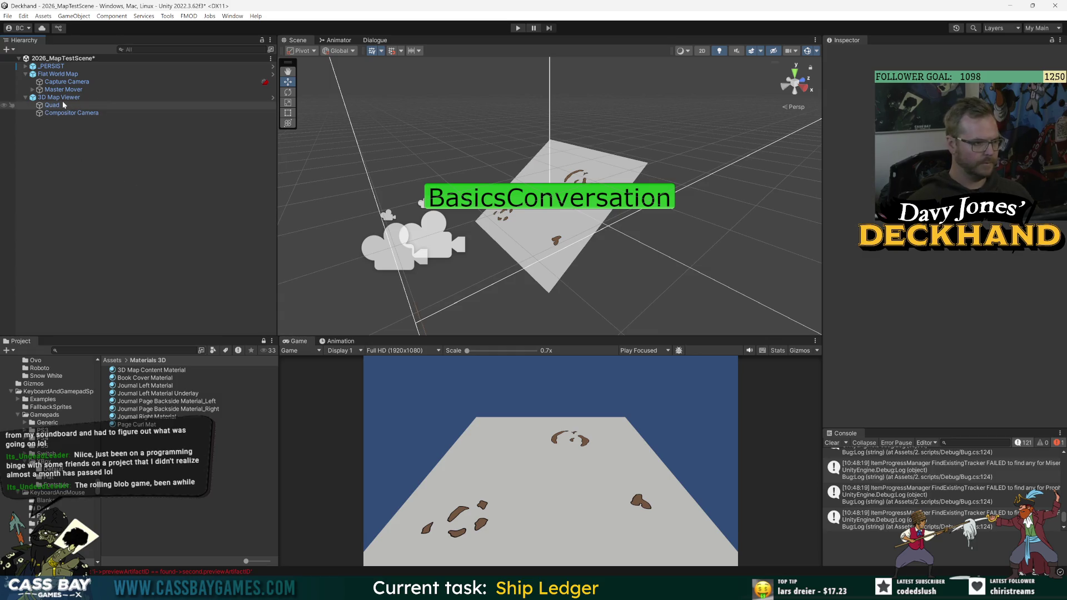
# Reopen the 3D Map Viewer prefab and select its root.
pyautogui.click(550, 200)
pyautogui.click(273, 97)
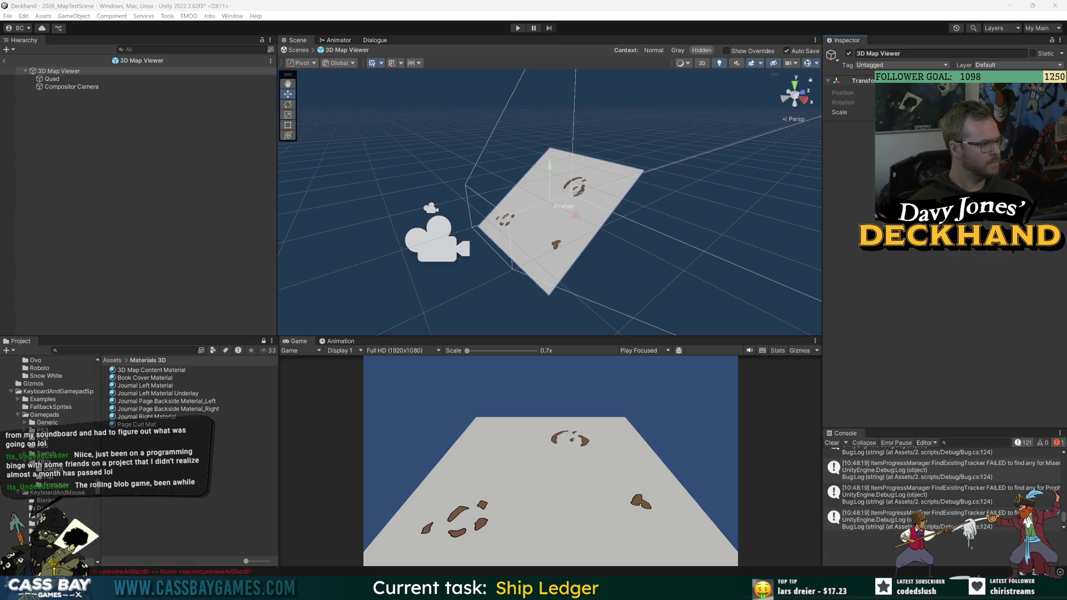
pyautogui.click(65, 83)
pyautogui.rightClick(58, 71)
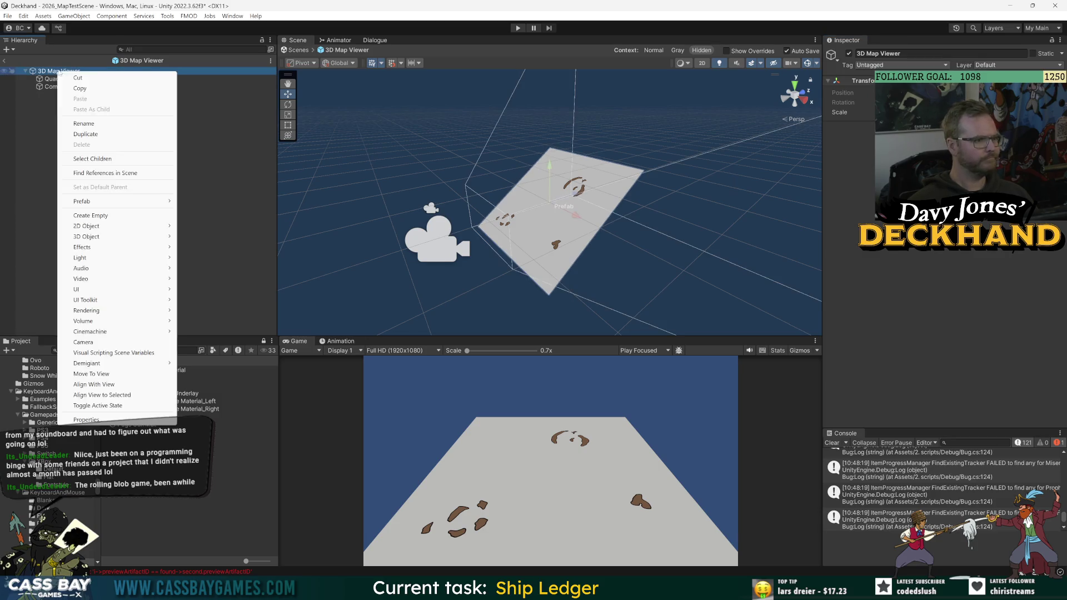
# Add a UI Canvas under 3D Map Viewer and rename it 'Display Canvas'.
pyautogui.moveTo(122, 289)
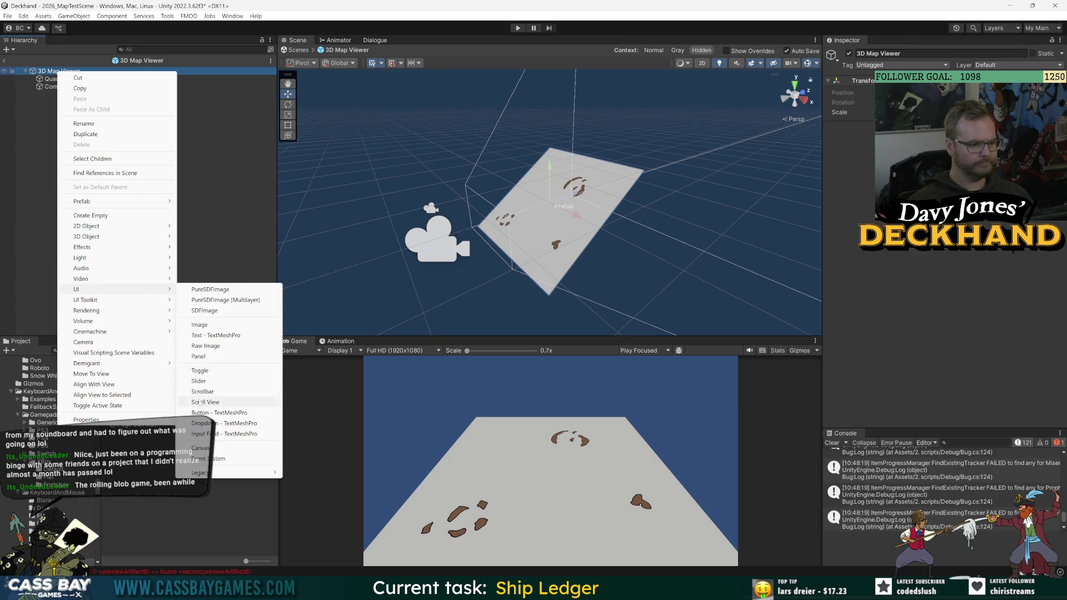
pyautogui.click(215, 448)
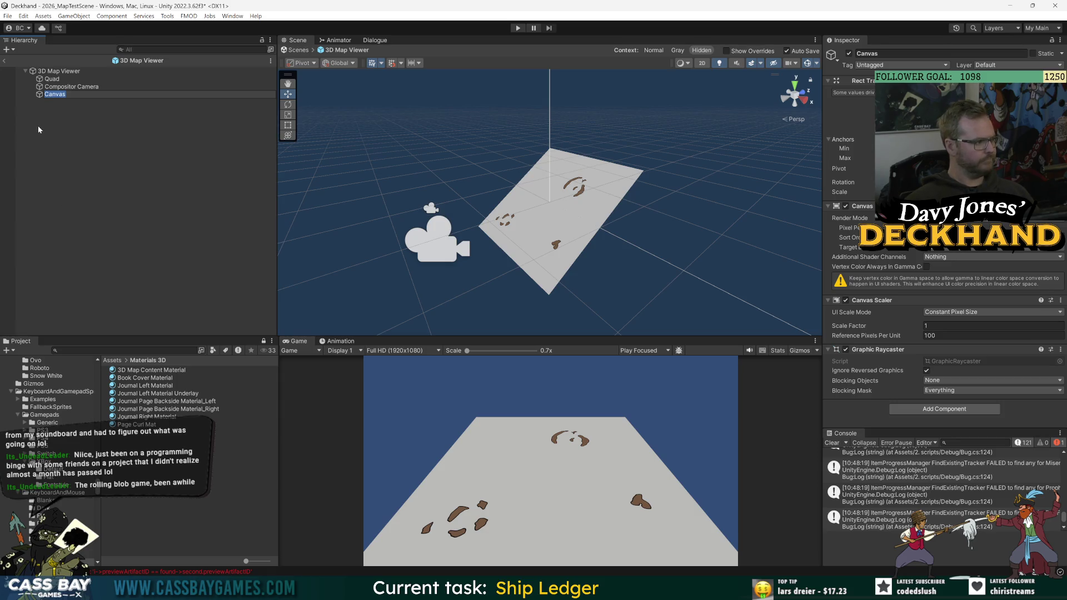
pyautogui.click(54, 97)
pyautogui.press('F2')
pyautogui.press('Home')
pyautogui.write('Display')
pyautogui.press('Return')
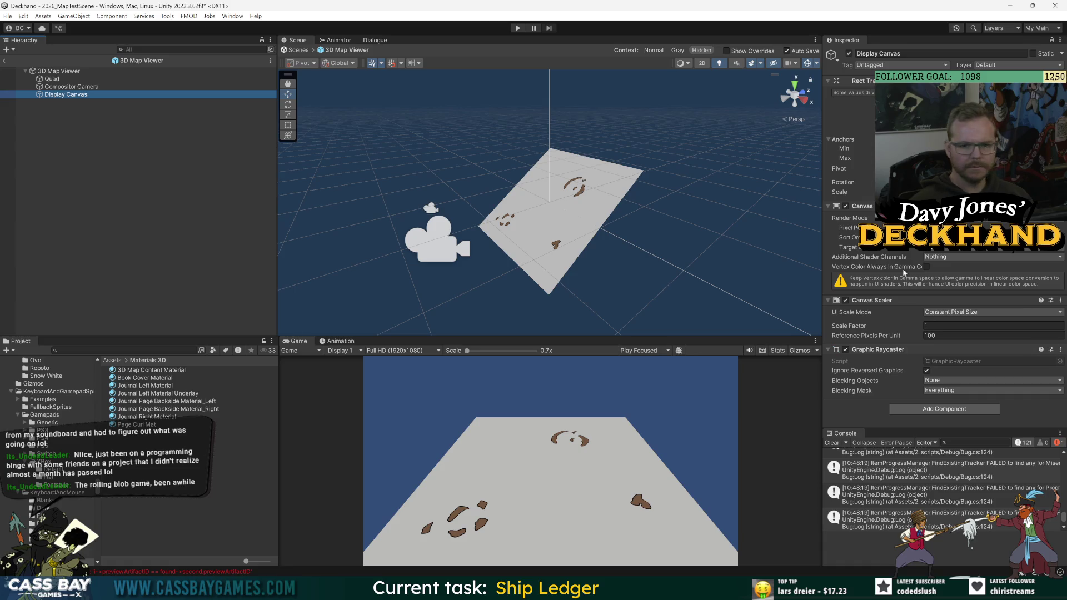
# Set Canvas Scaler to Scale With Screen Size with reference resolution 3840 × 2160.
pyautogui.click(956, 312)
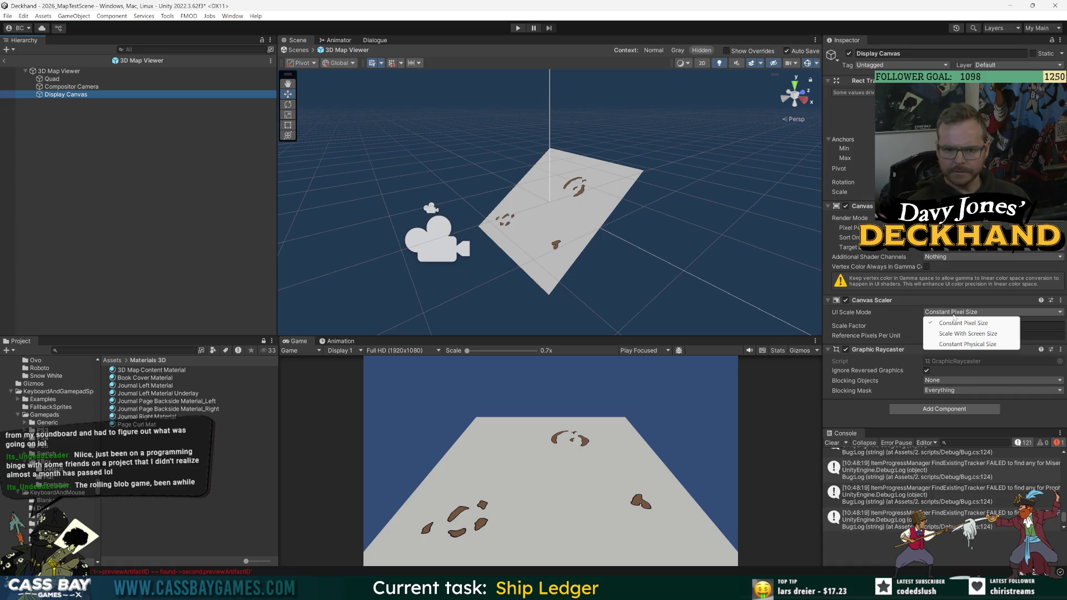
pyautogui.click(988, 333)
pyautogui.click(945, 326)
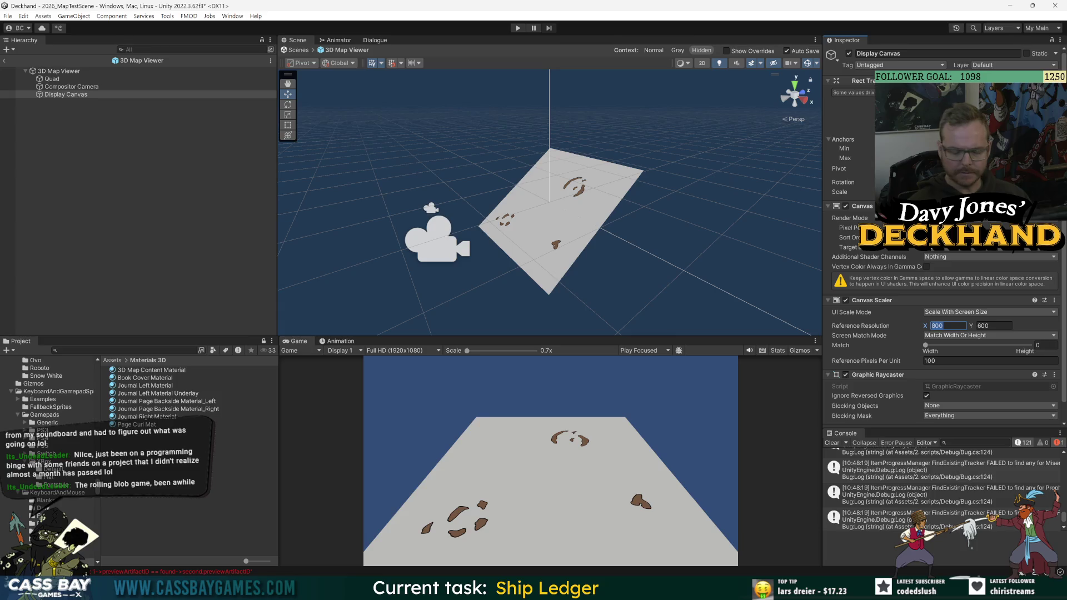
pyautogui.write('3840')
pyautogui.press('Tab')
pyautogui.write('2160')
pyautogui.press('Return')
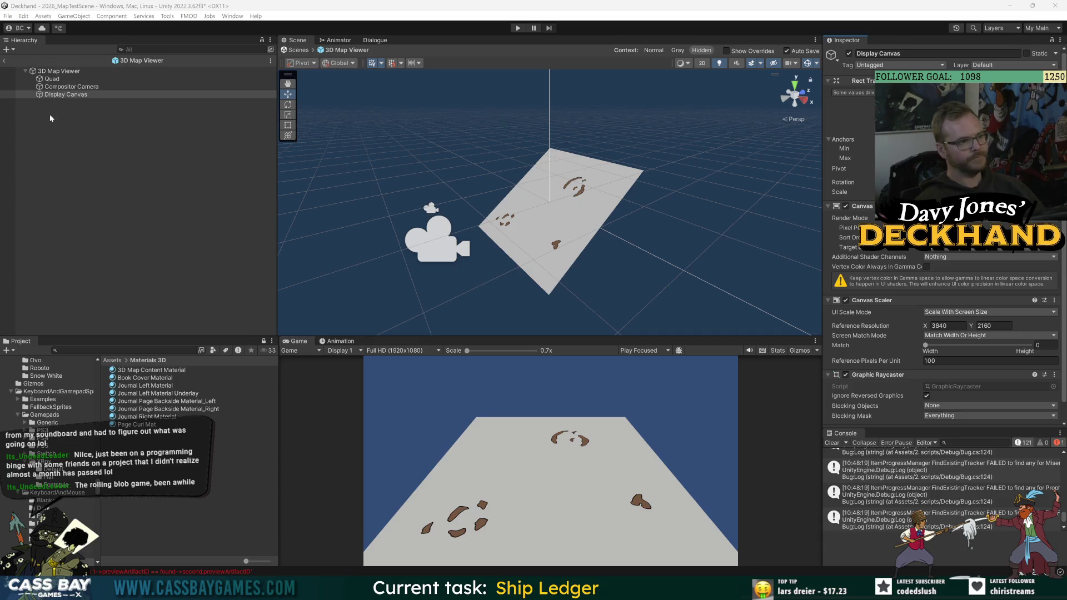
# Create an empty child GameObject under Display Canvas.
pyautogui.click(76, 96)
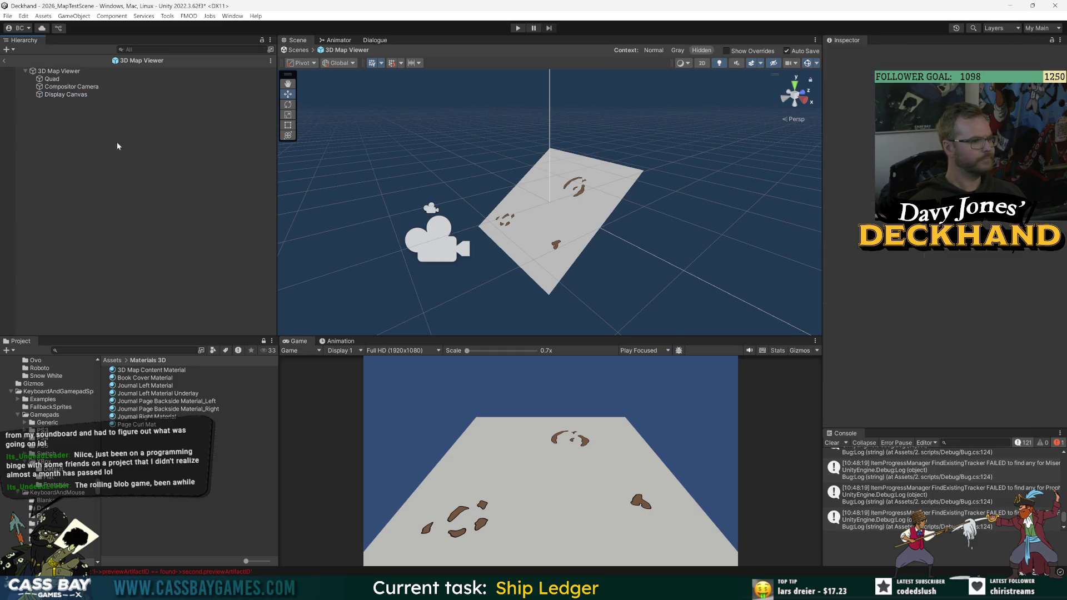
pyautogui.rightClick(51, 94)
pyautogui.click(83, 239)
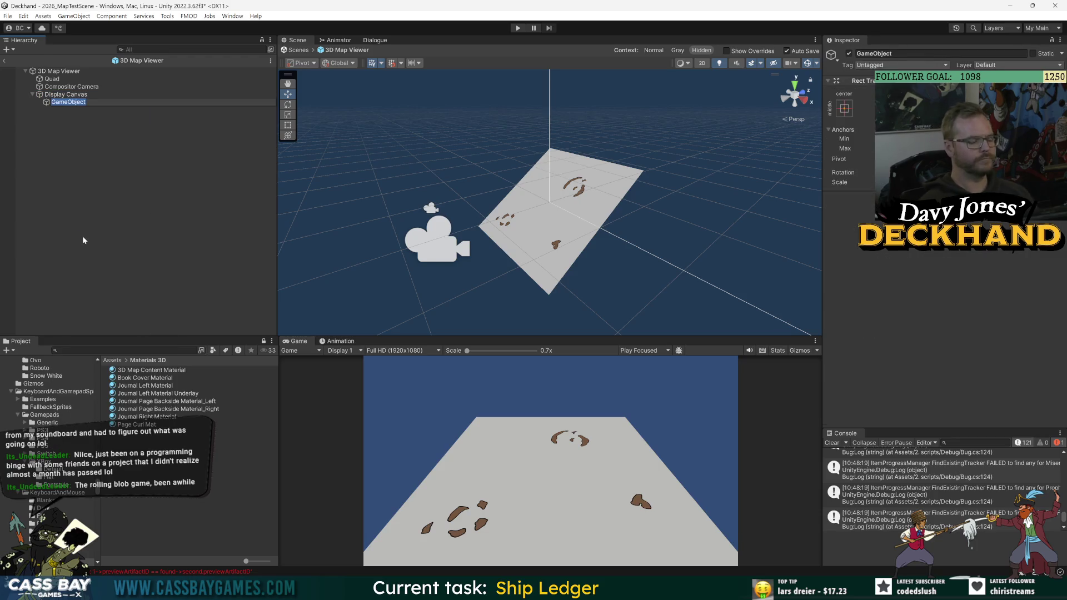
# Rename the child 'Aspect Filter', add an Aspect Ratio Fitter, then exit Prefab Mode.
pyautogui.write('A')
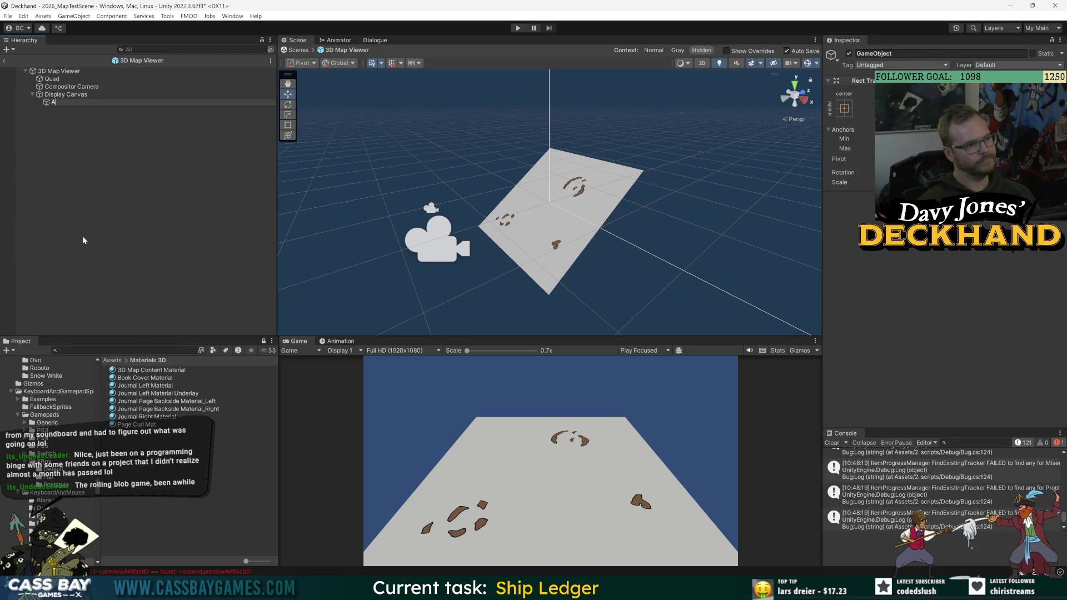
pyautogui.write('spect Fitter')
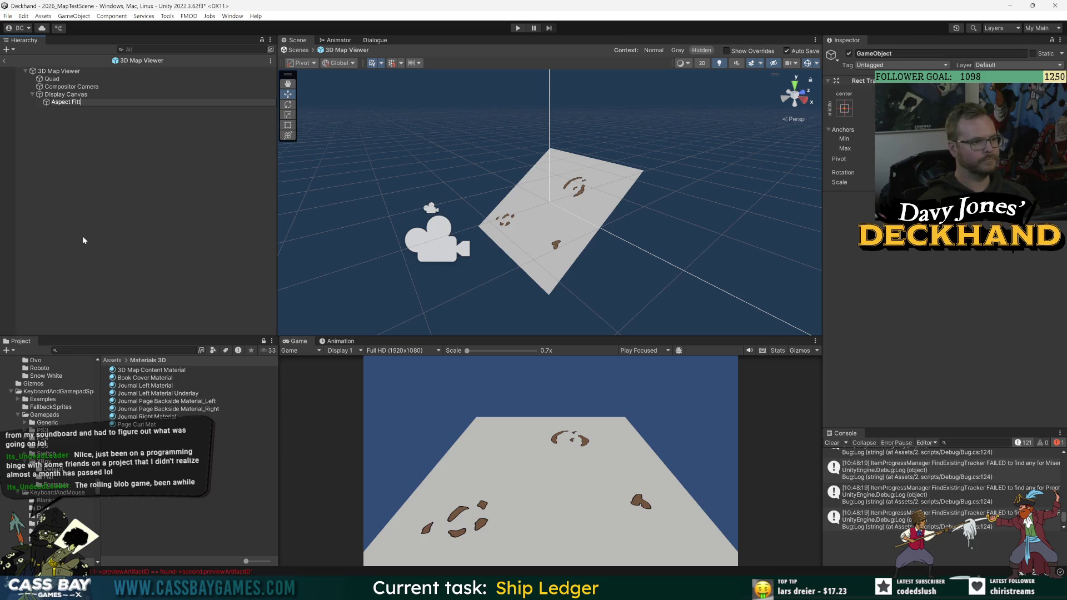
pyautogui.press('Return')
pyautogui.click(944, 203)
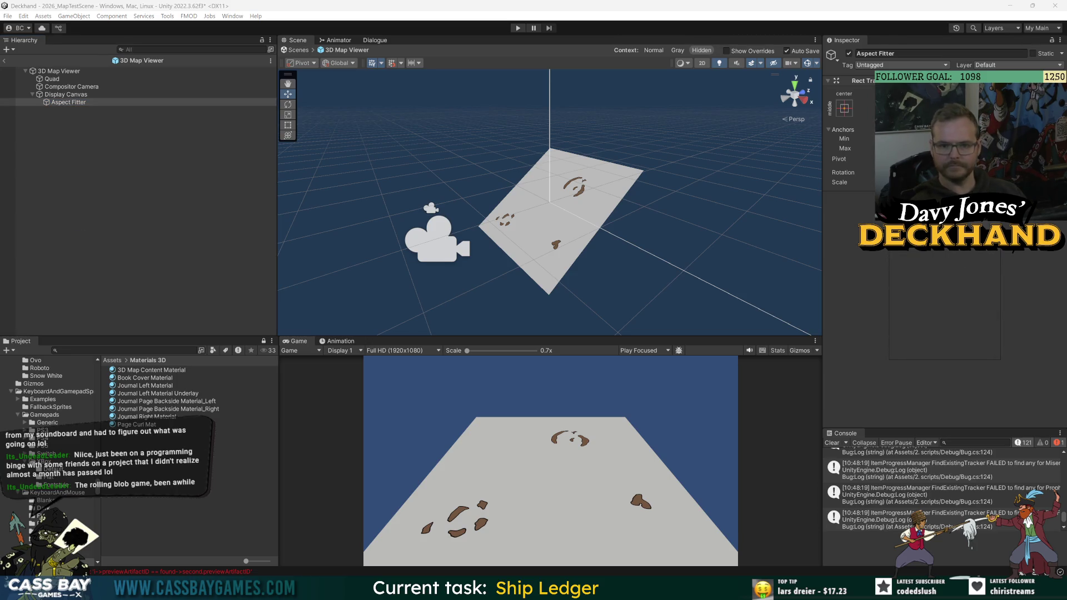
pyautogui.write('AspectFitter')
pyautogui.press('Return')
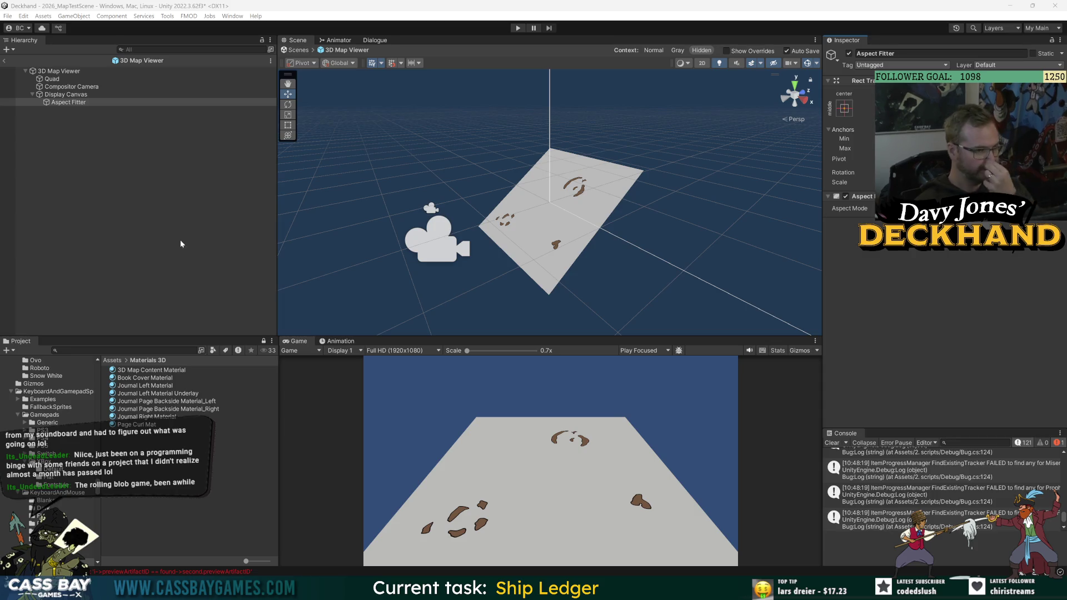
pyautogui.click(972, 208)
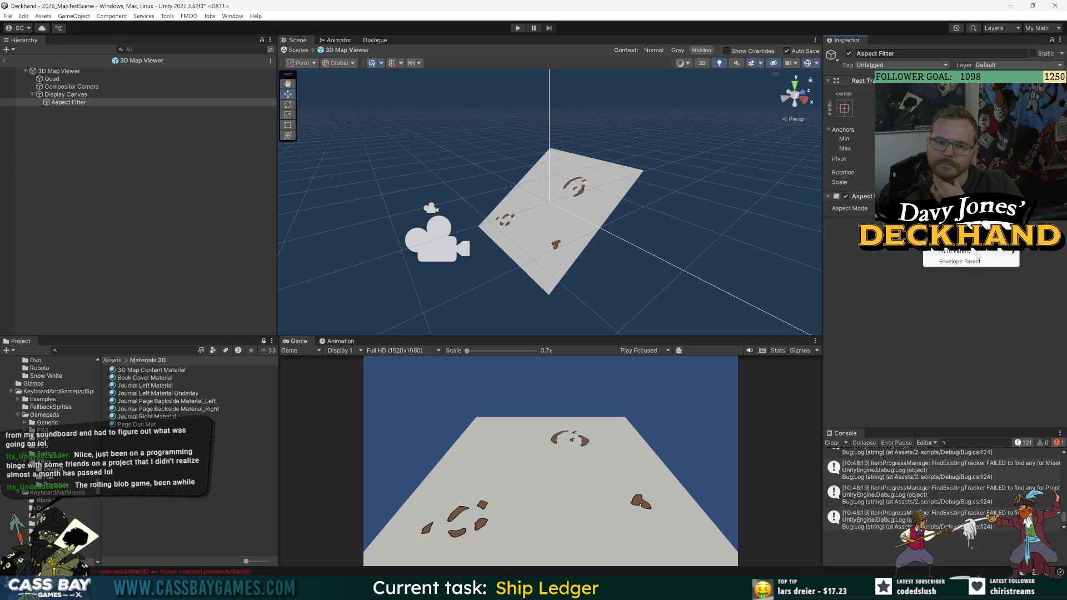
pyautogui.click(4, 60)
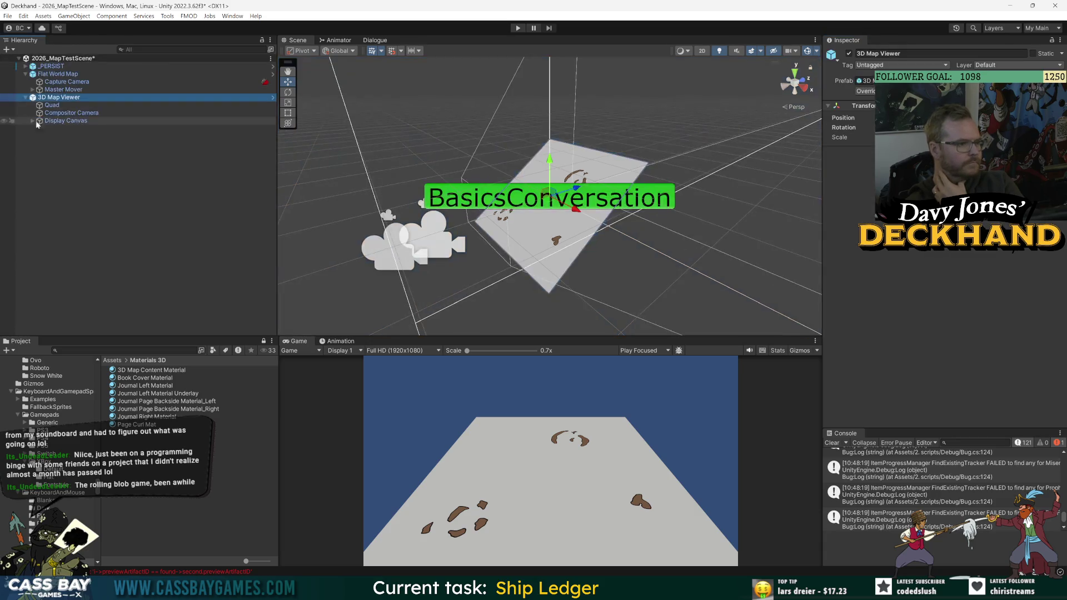
# Copy the Aspect Ratio Fitter from _PERSIST > Journal > Overlay Canvas > Aspect Filter.
pyautogui.click(25, 66)
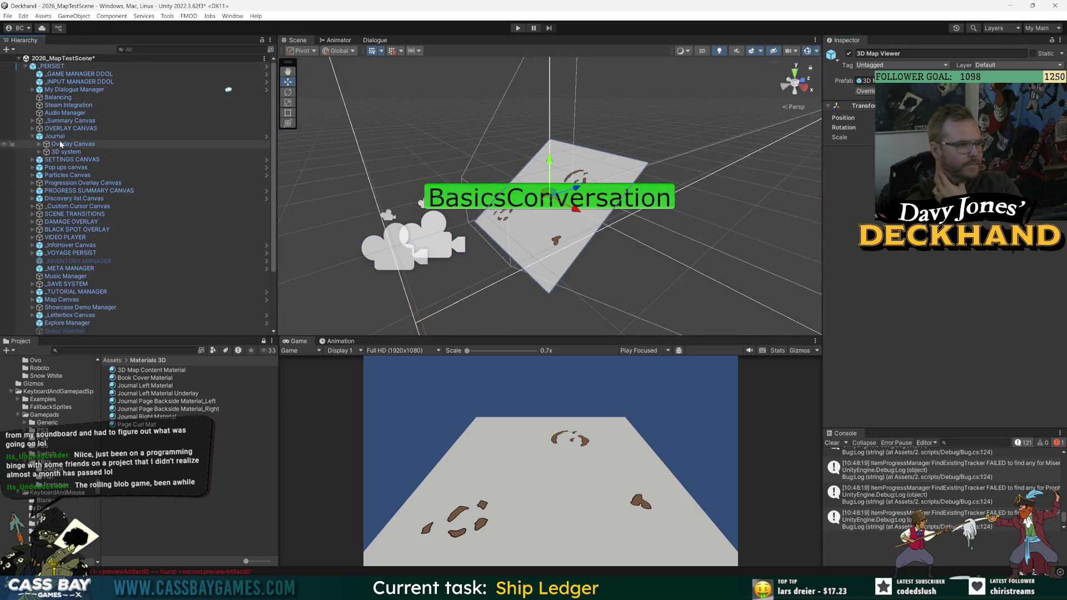
pyautogui.click(54, 136)
pyautogui.click(63, 145)
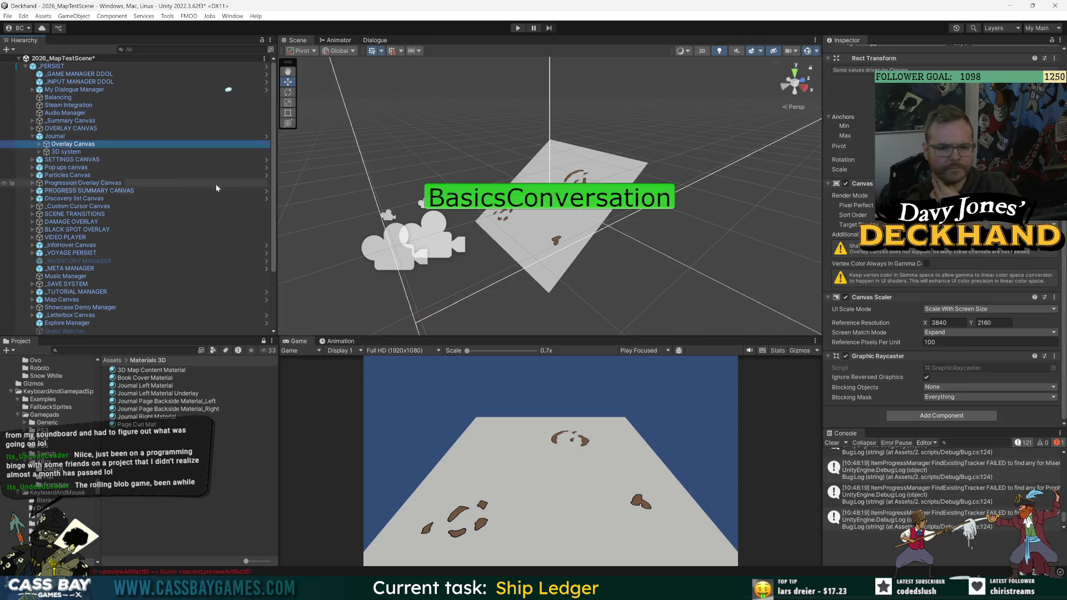
pyautogui.press('Right')
pyautogui.press('Down')
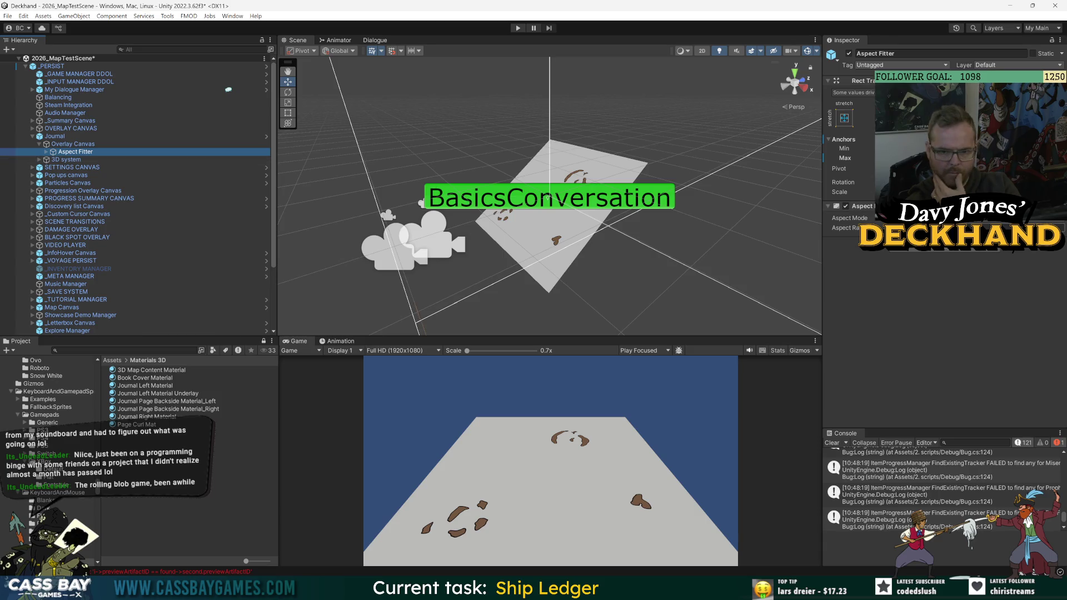
pyautogui.click(1059, 206)
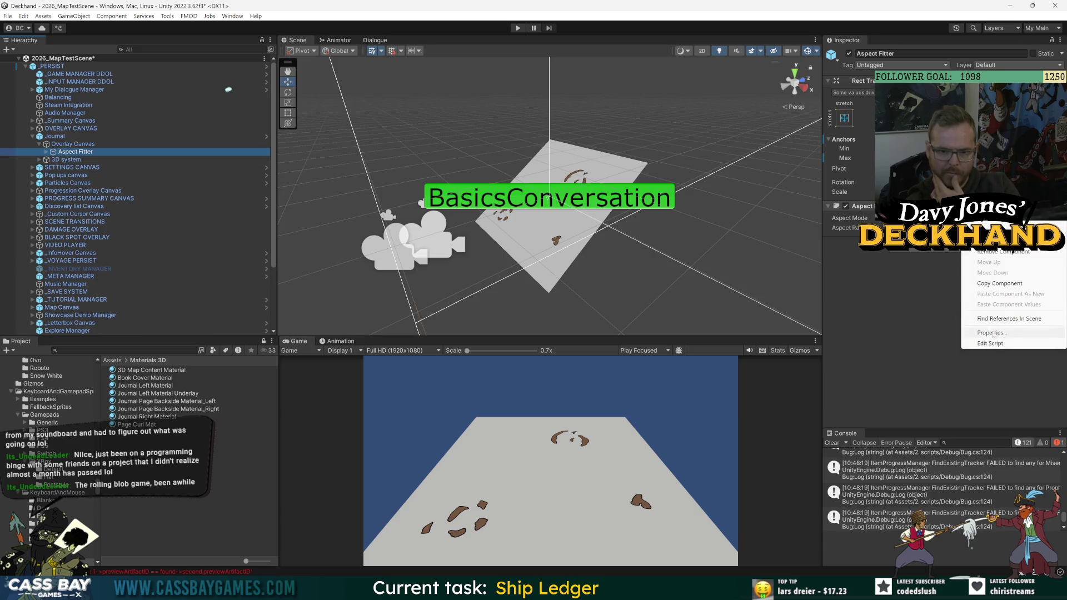
pyautogui.click(1000, 283)
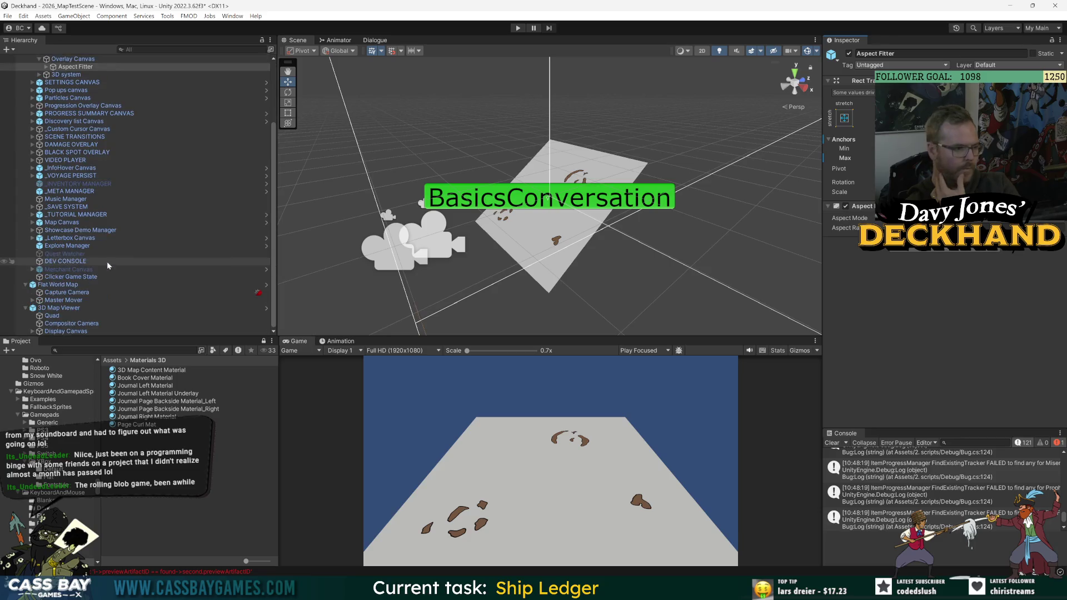
# Paste those component values onto the prefab Aspect Filter's Aspect Ratio Fitter.
pyautogui.click(26, 66)
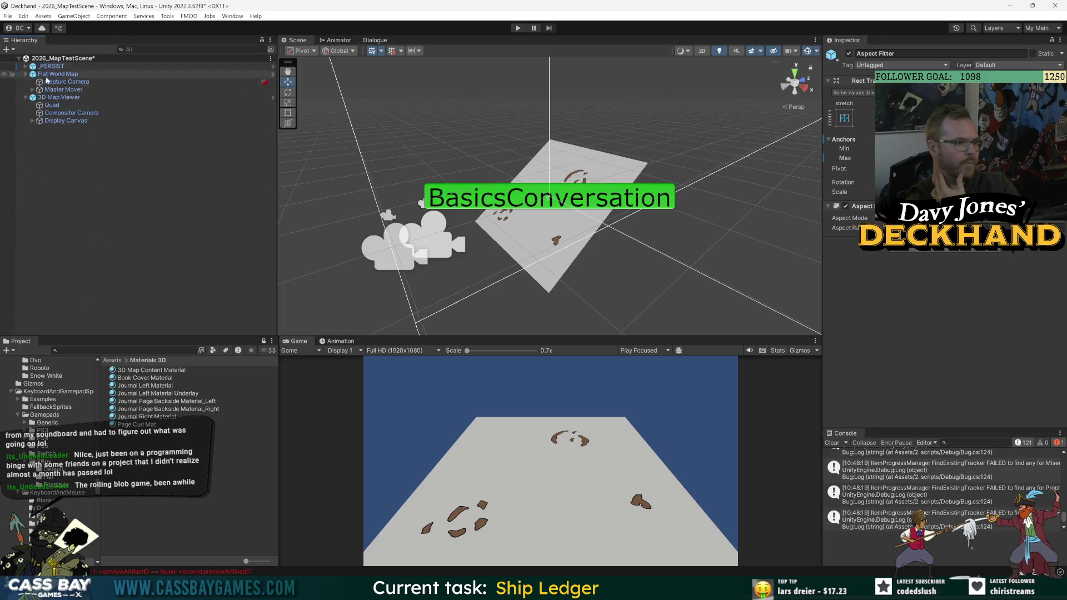
pyautogui.click(58, 98)
pyautogui.click(273, 97)
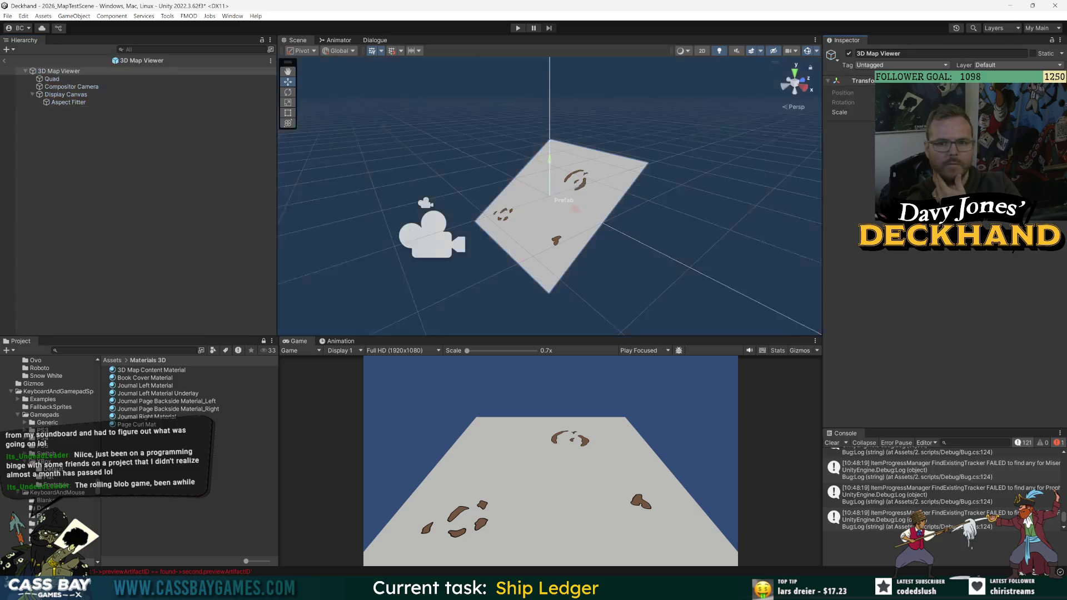
pyautogui.click(1000, 209)
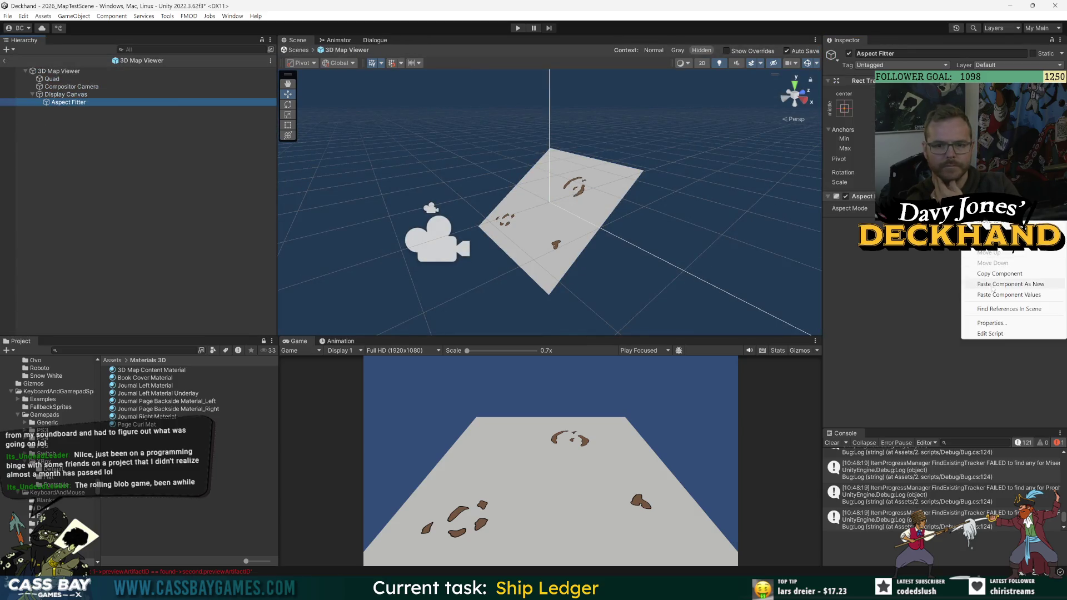
pyautogui.click(1004, 305)
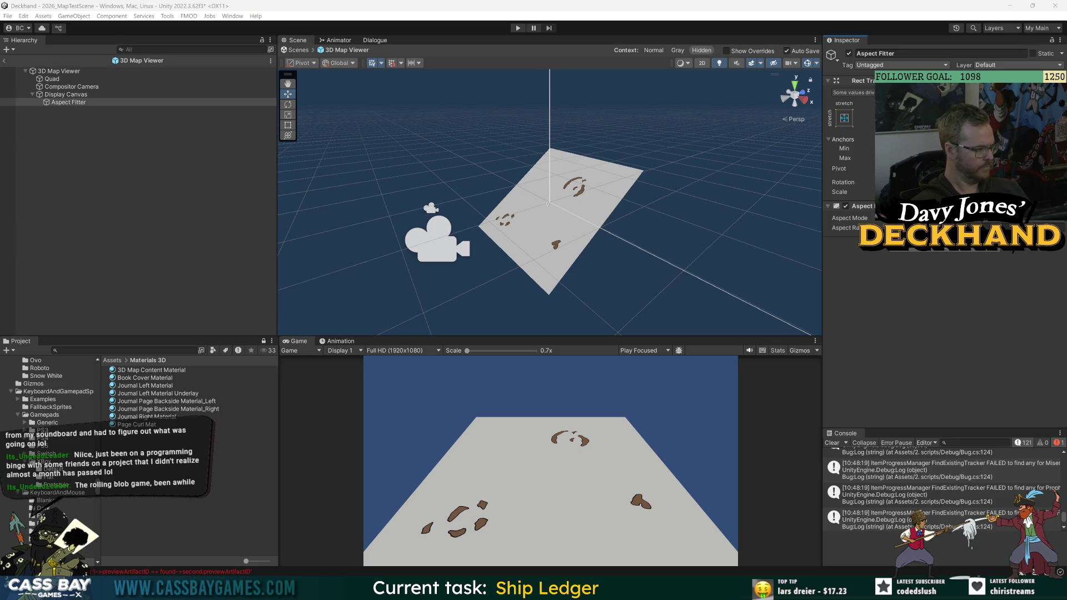
# Create a Raw Image under Aspect Filter and apply the stretch-stretch anchor preset.
pyautogui.rightClick(61, 103)
pyautogui.moveTo(112, 329)
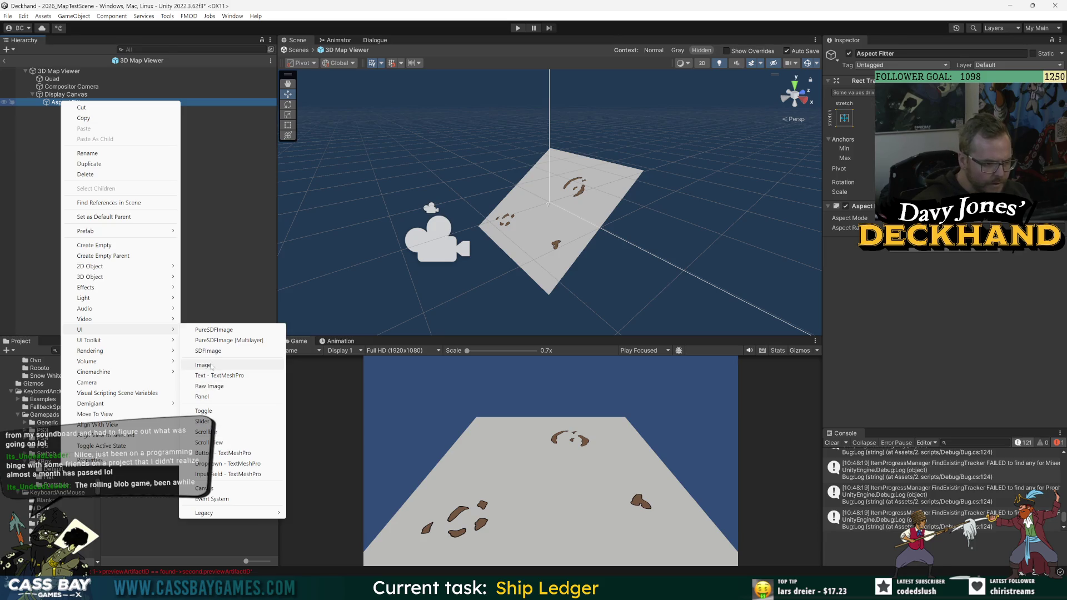
pyautogui.click(218, 381)
pyautogui.click(845, 108)
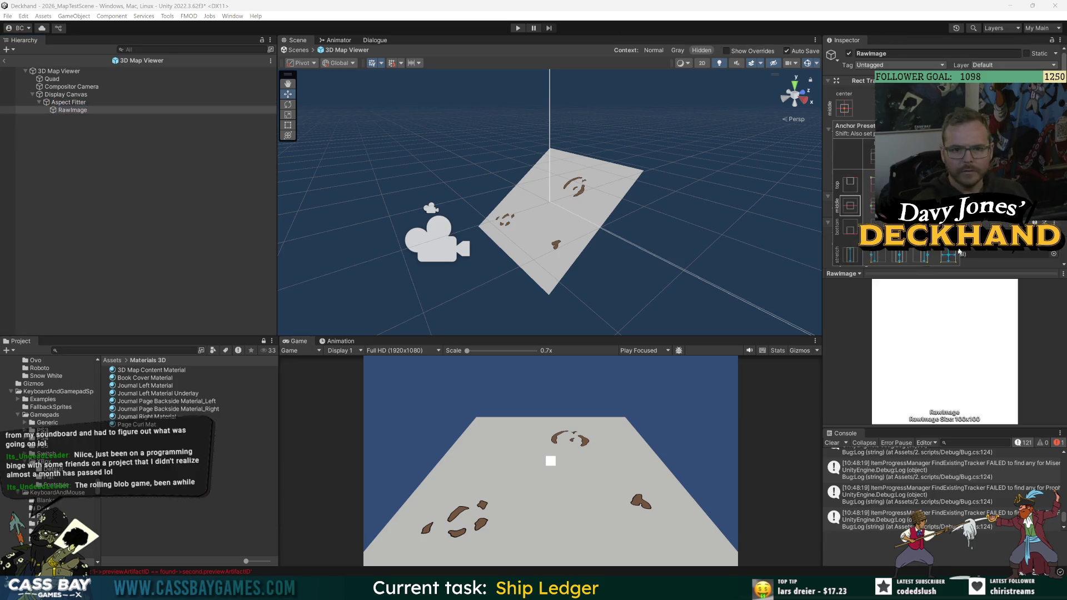
pyautogui.keyDown('alt'); pyautogui.click(948, 254); pyautogui.keyUp('alt')
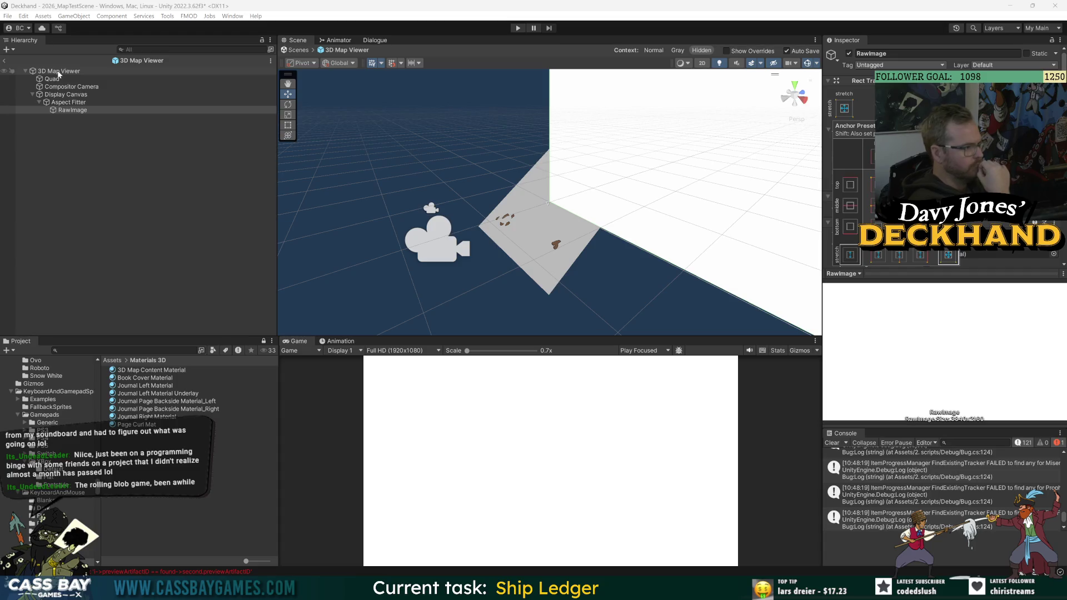
# Uncheck the RawImage's active checkbox so the map quad shows again.
pyautogui.click(59, 71)
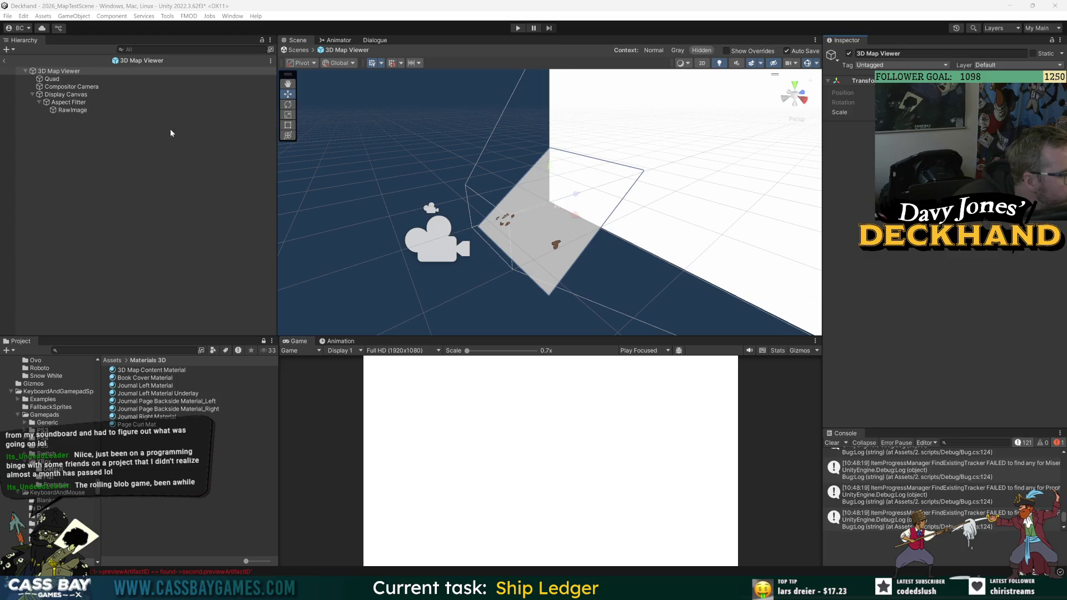
pyautogui.click(133, 110)
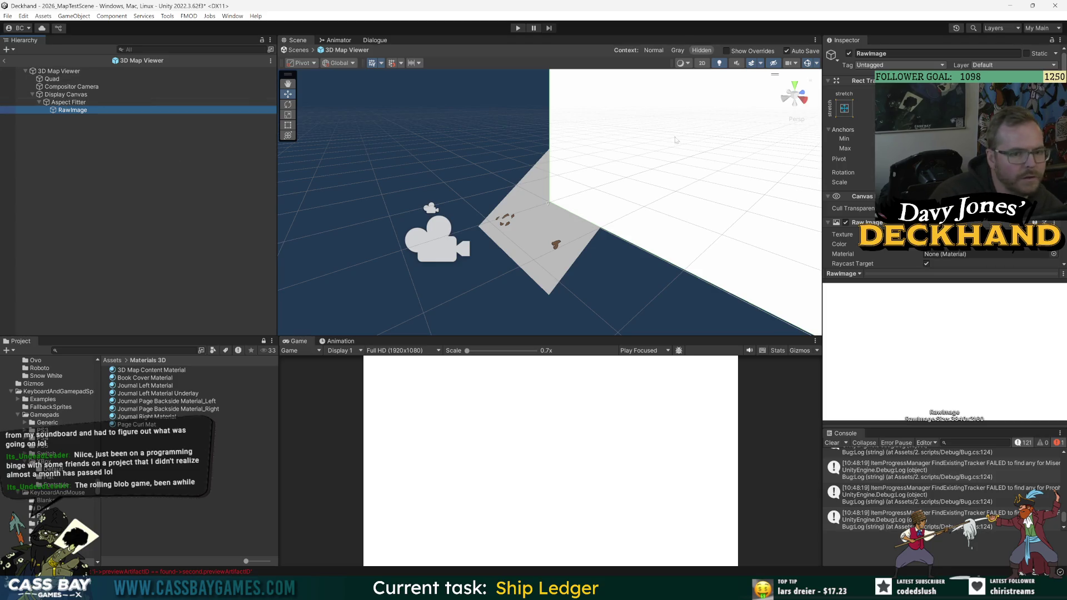
pyautogui.click(849, 53)
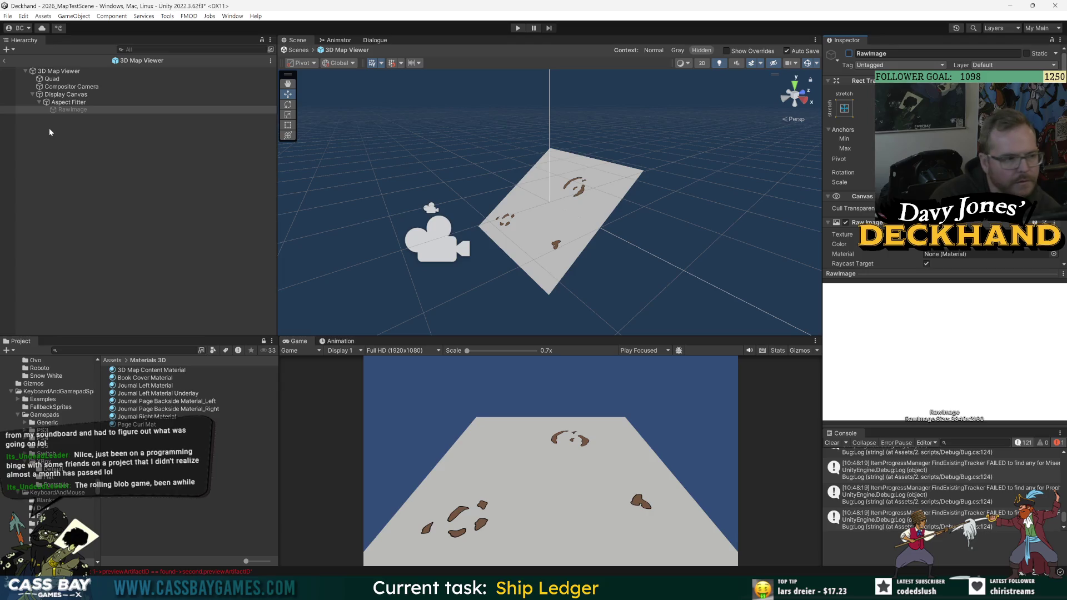
# Shift the Compositor Camera to reframe the map, then review the Display Canvas, Aspect Filter and RawImage settings.
pyautogui.click(87, 88)
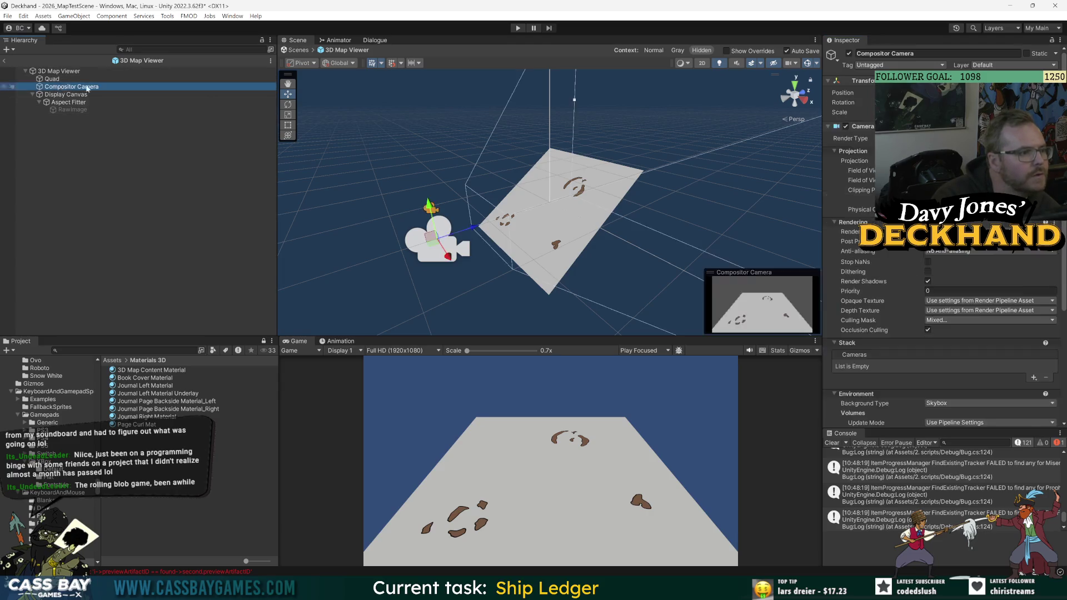
pyautogui.moveTo(445, 217)
pyautogui.mouseDown()
pyautogui.moveTo(439, 200)
pyautogui.moveTo(433, 247)
pyautogui.moveTo(434, 223)
pyautogui.moveTo(435, 232)
pyautogui.mouseUp()
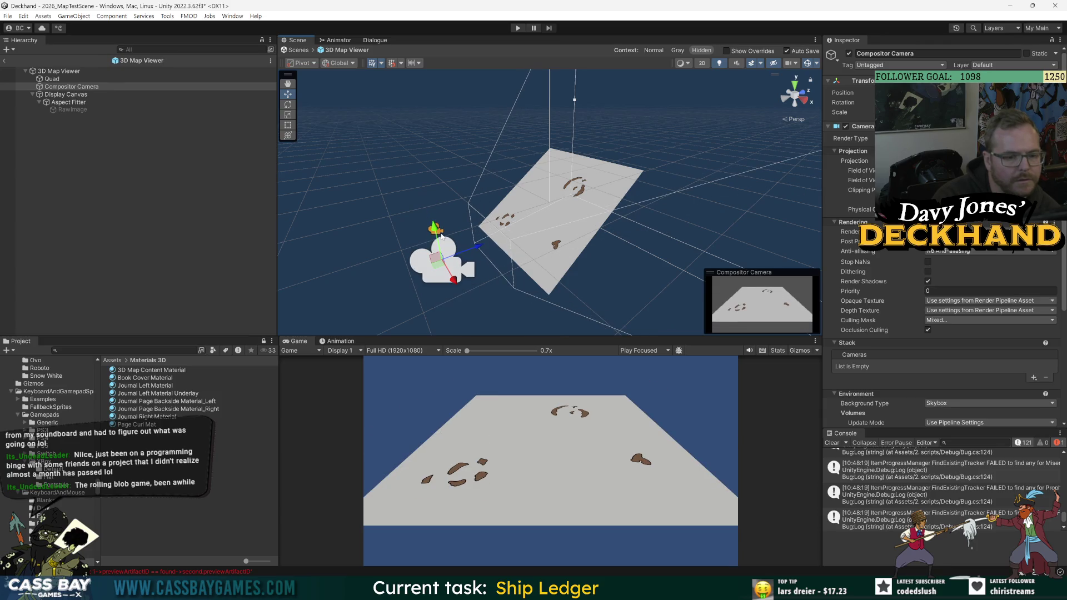
pyautogui.click(65, 95)
pyautogui.click(69, 103)
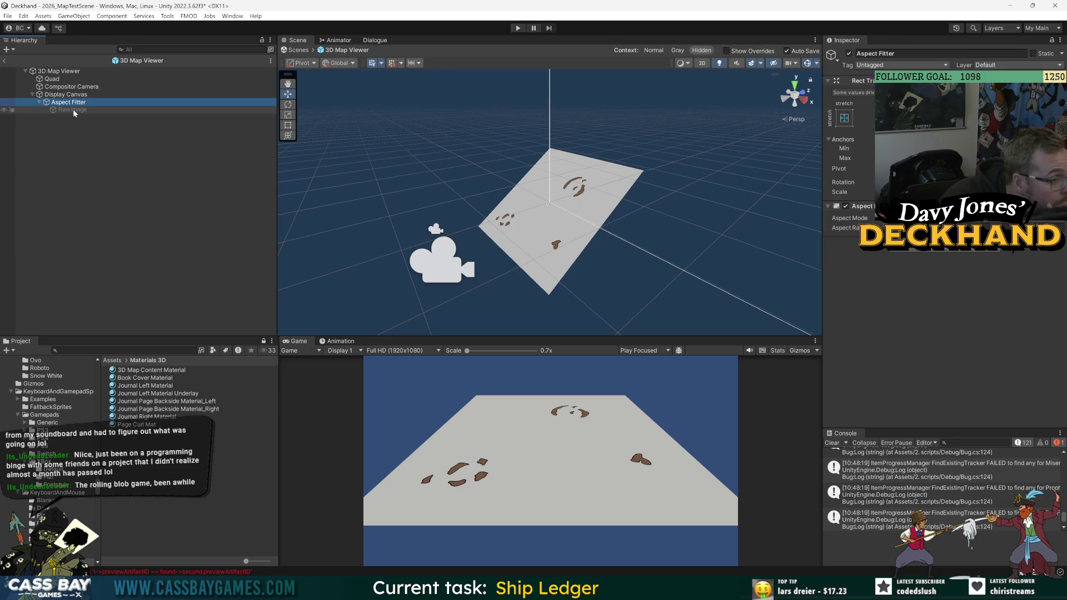
pyautogui.click(72, 109)
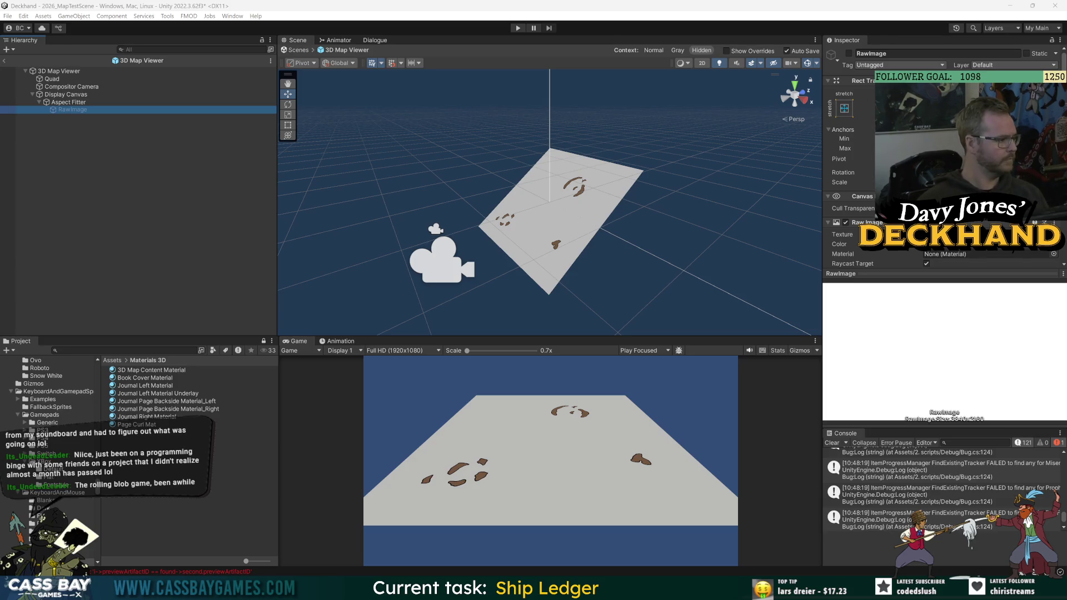
pyautogui.click(117, 125)
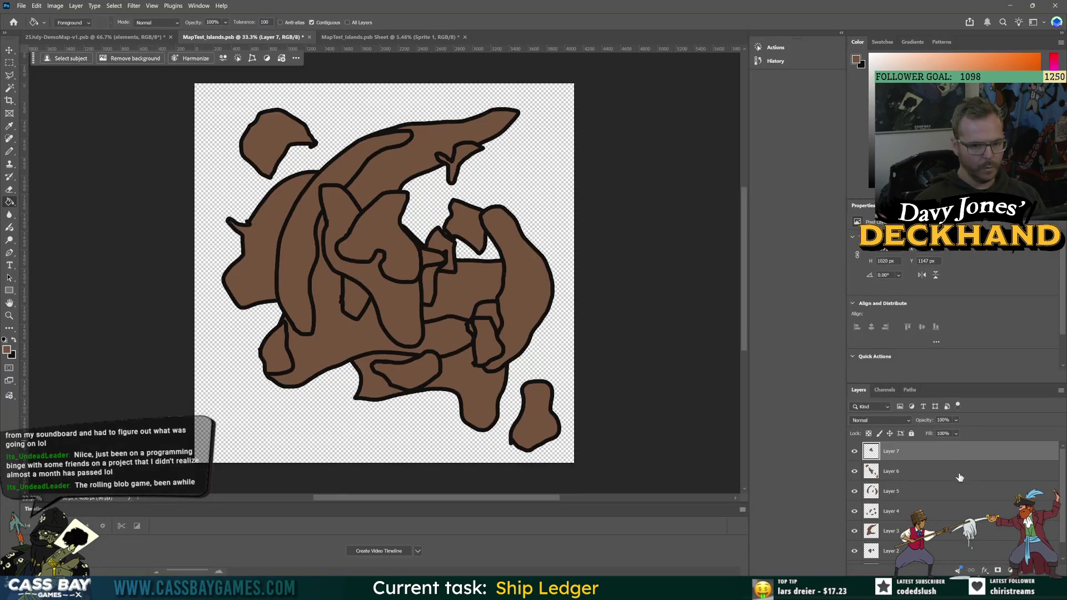
# Dismiss the floating task bar over the MapTest_Islands.psb canvas in Photoshop.
pyautogui.click(706, 589)
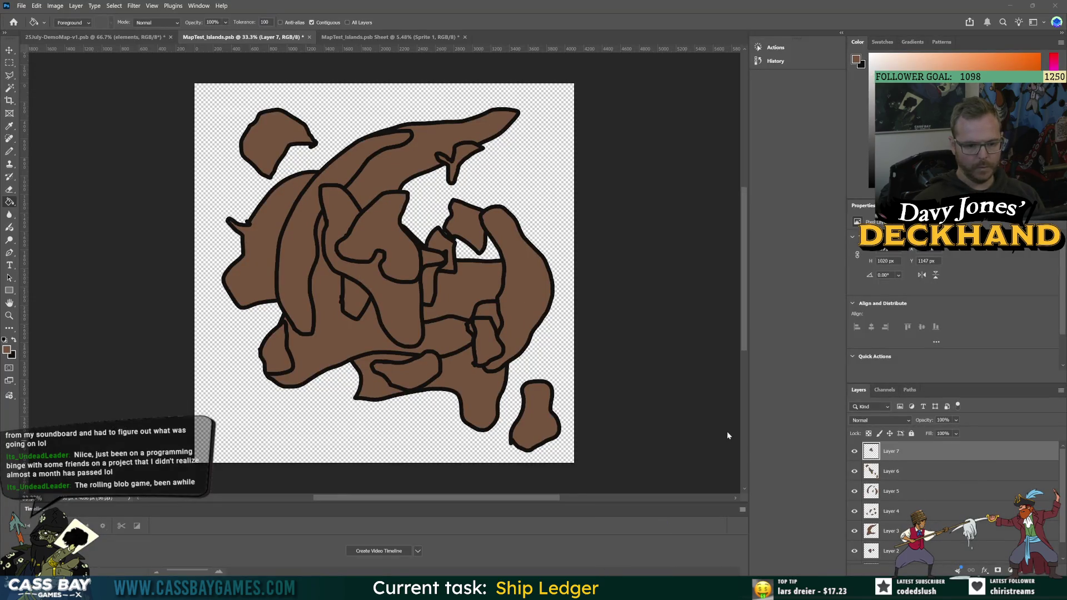